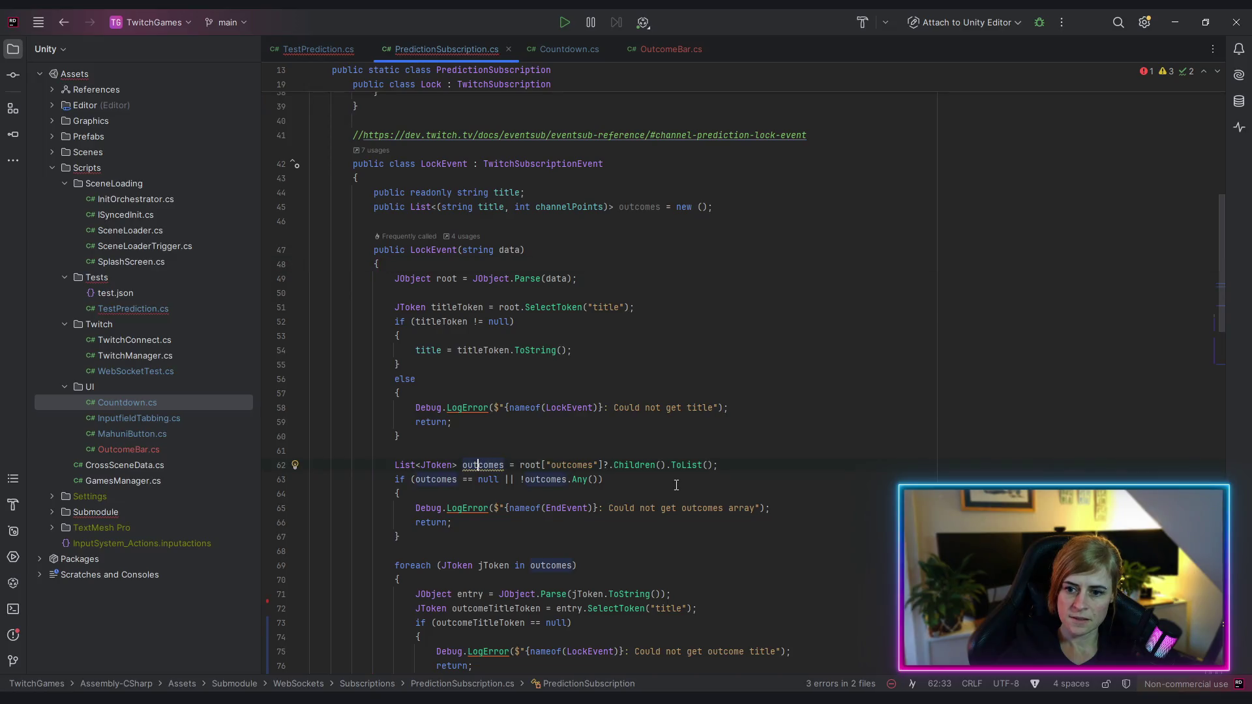
# Rename the local outcomes variable to outcomesList with Shift+F6
pyautogui.scroll(-1, 659, 498)
pyautogui.hotkey('shift', 'F6')
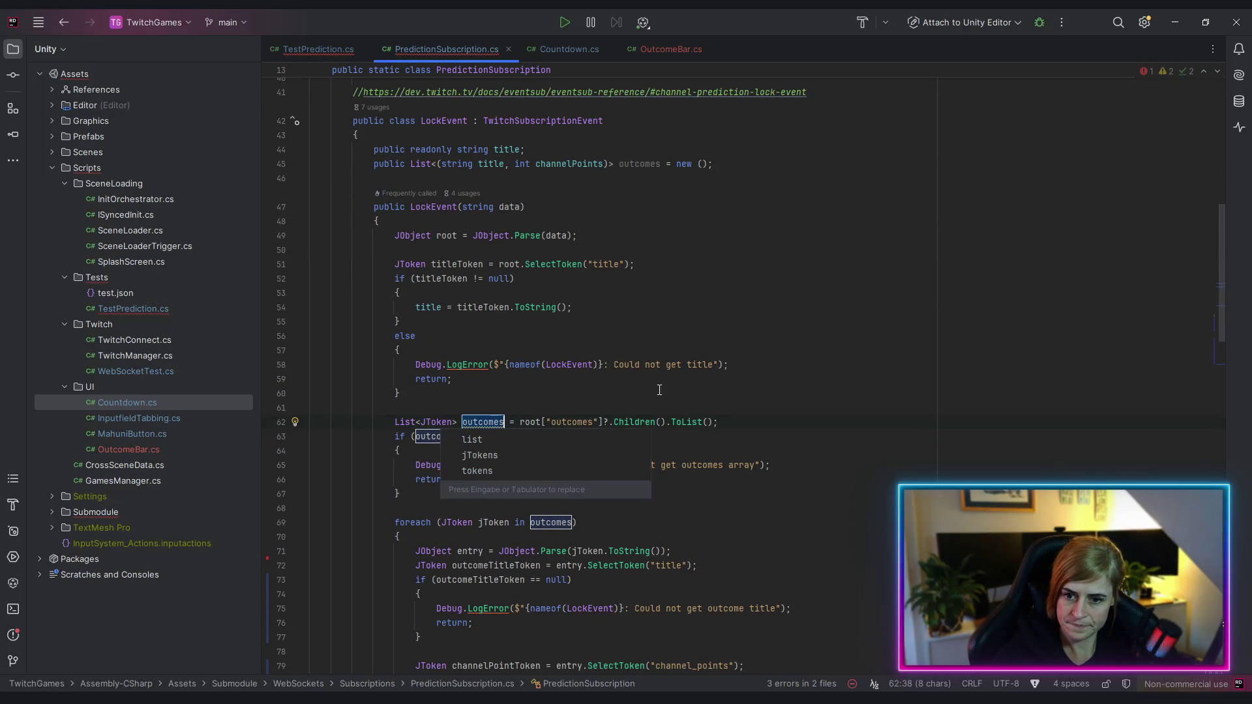
pyautogui.write('List')
pyautogui.press('Return')
# Make line 87's Add call use the outcomes field instead of outcomesList
pyautogui.doubleClick(639, 164)
pyautogui.scroll(-6, 457, 610)
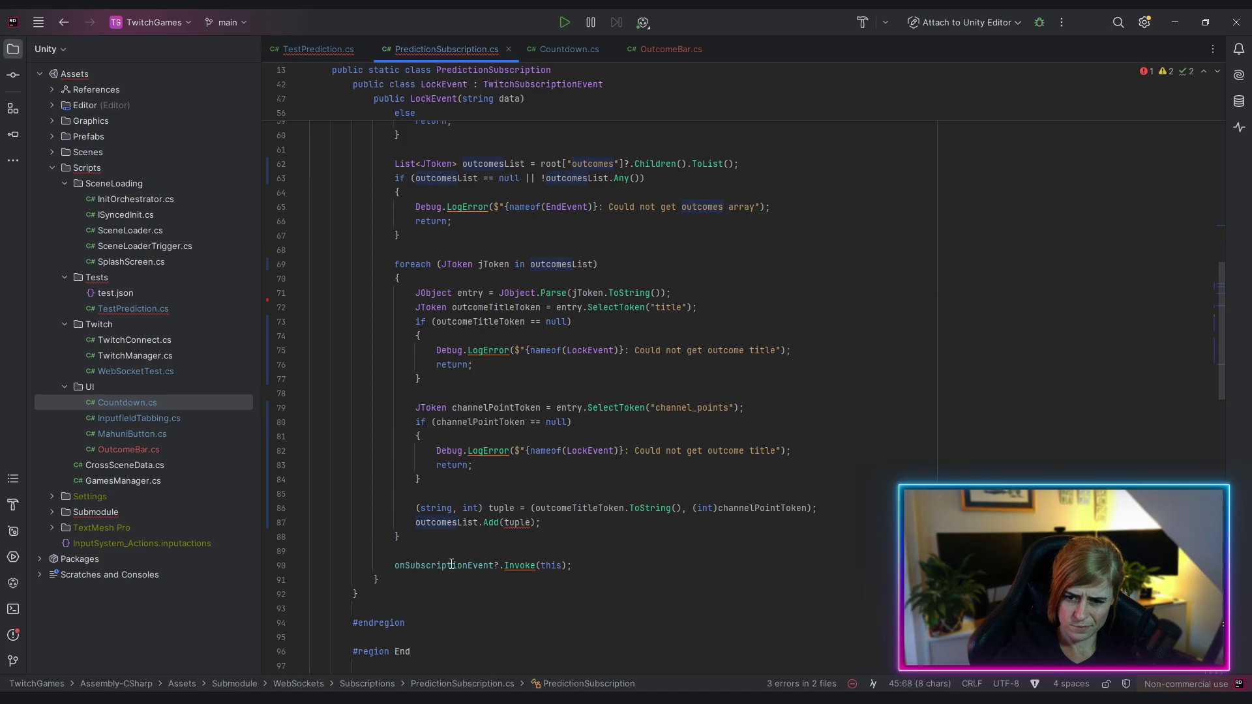
pyautogui.moveTo(484, 523); pyautogui.dragTo(457, 523)
pyautogui.press('BackSpace')
pyautogui.press('Down')
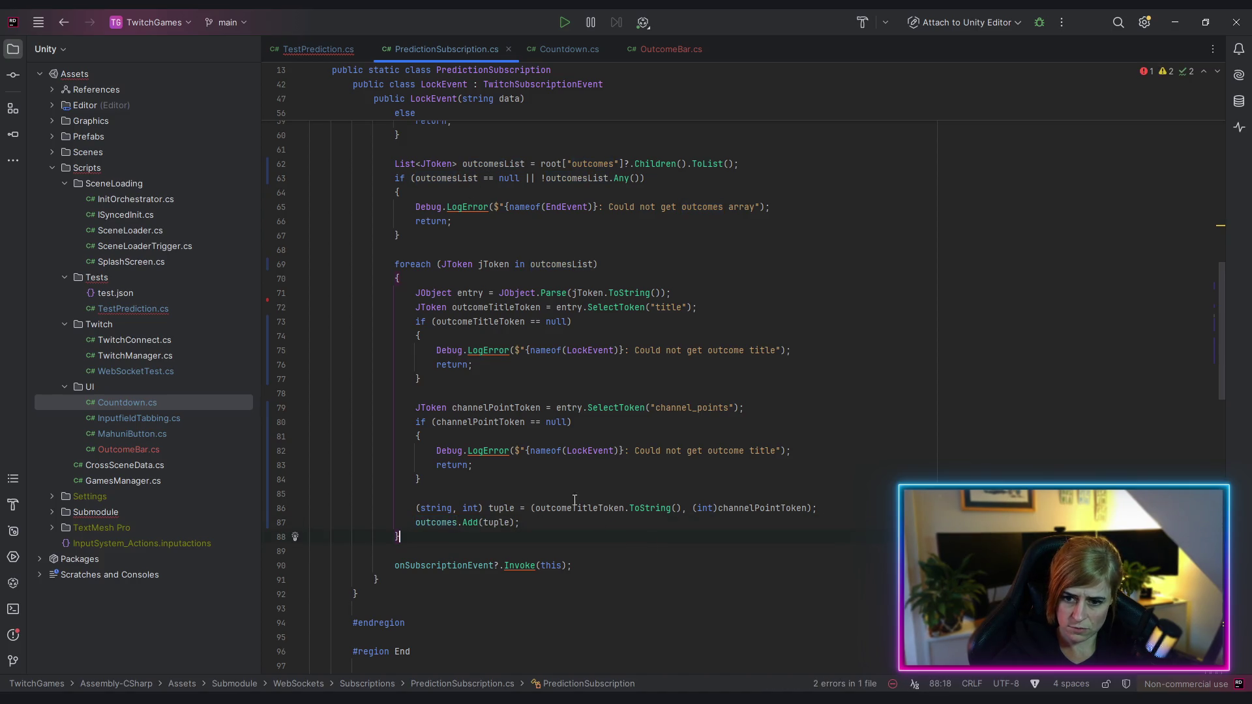
# Inline the title and channel-points tuple into outcomes.Add and delete the tuple line
pyautogui.moveTo(534, 508); pyautogui.dragTo(810, 508)
pyautogui.hotkey('ctrl', 'c')
pyautogui.doubleClick(496, 523)
pyautogui.hotkey('ctrl', 'v')
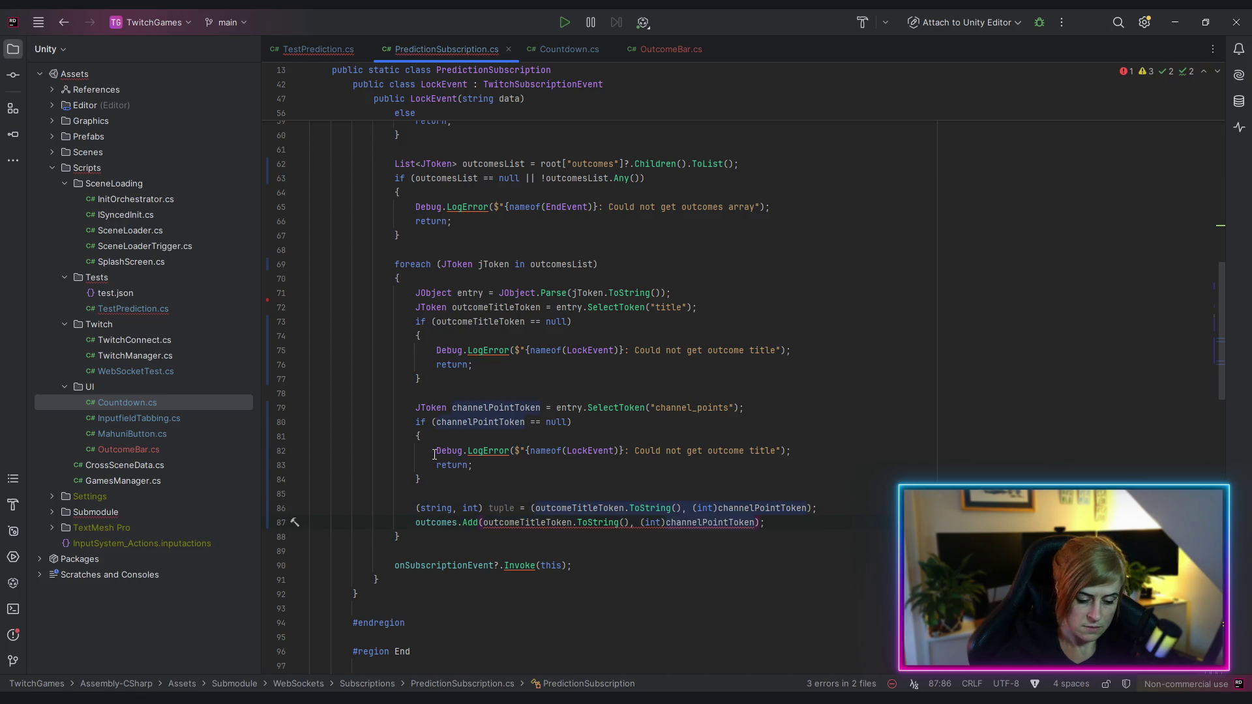
pyautogui.hotkey('ctrl', 'z')
pyautogui.moveTo(532, 508)
pyautogui.mouseDown()
pyautogui.moveTo(308, 496)
pyautogui.moveTo(814, 507)
pyautogui.mouseUp()
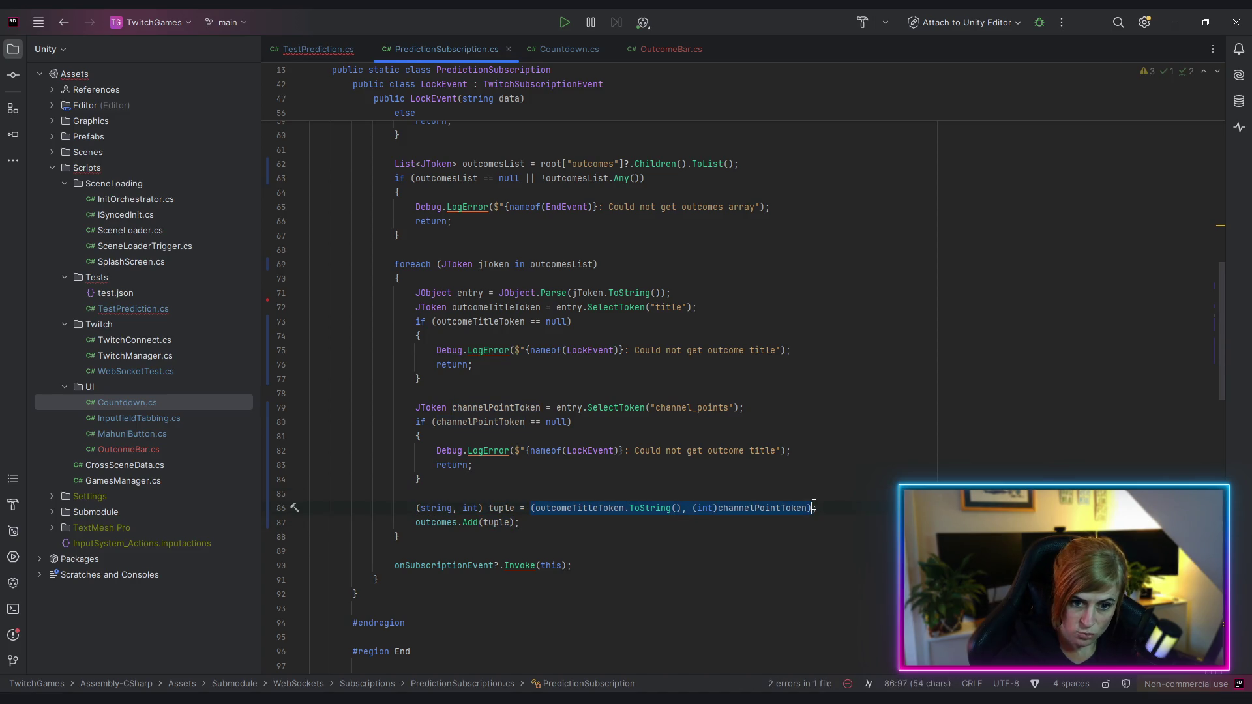
pyautogui.hotkey('ctrl', 'c')
pyautogui.doubleClick(495, 522)
pyautogui.hotkey('ctrl', 'v')
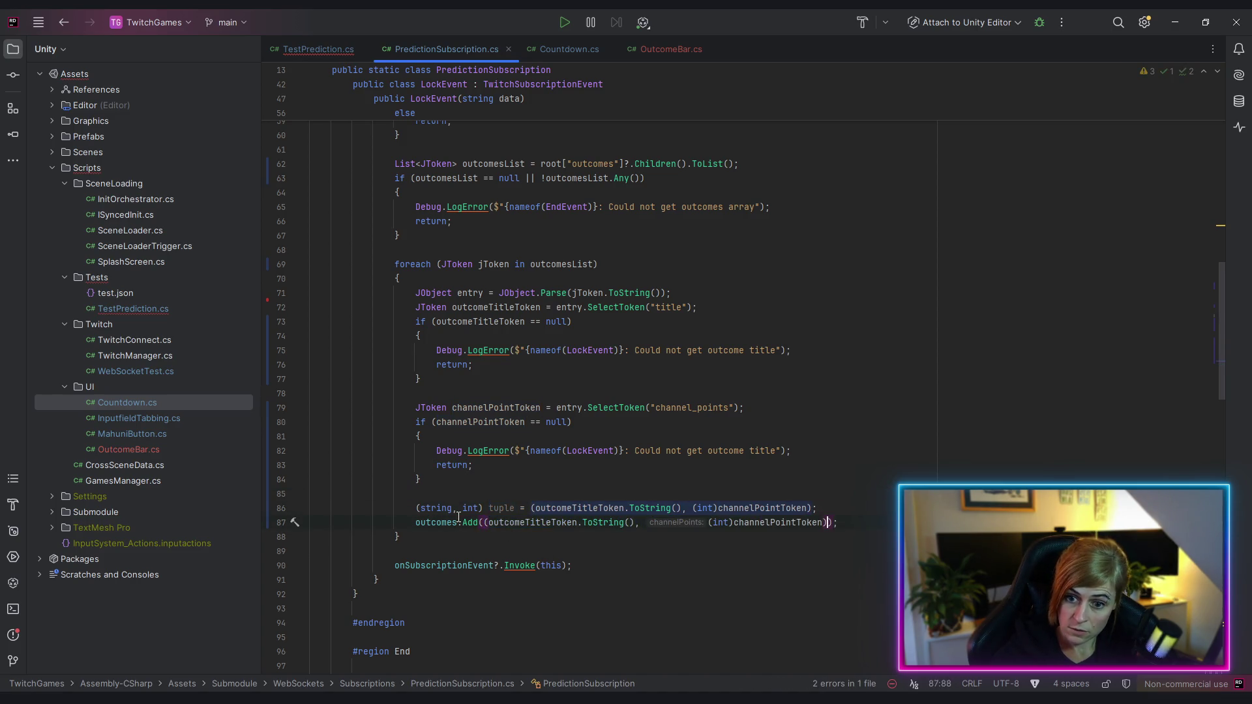
pyautogui.tripleClick(510, 509)
pyautogui.press('Delete')
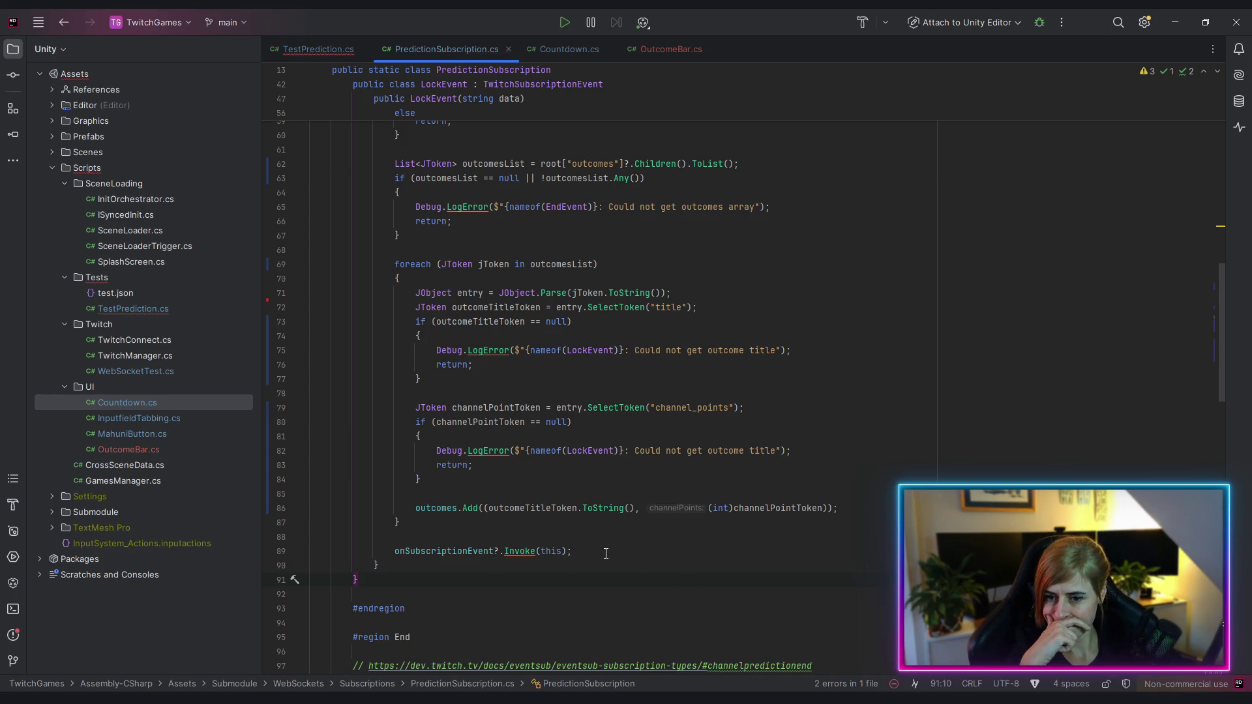
# Declare the LockEvent outcomes list field on line 45 as readonly
pyautogui.click(434, 508)
pyautogui.scroll(5, 465, 460)
pyautogui.scroll(3, 465, 460)
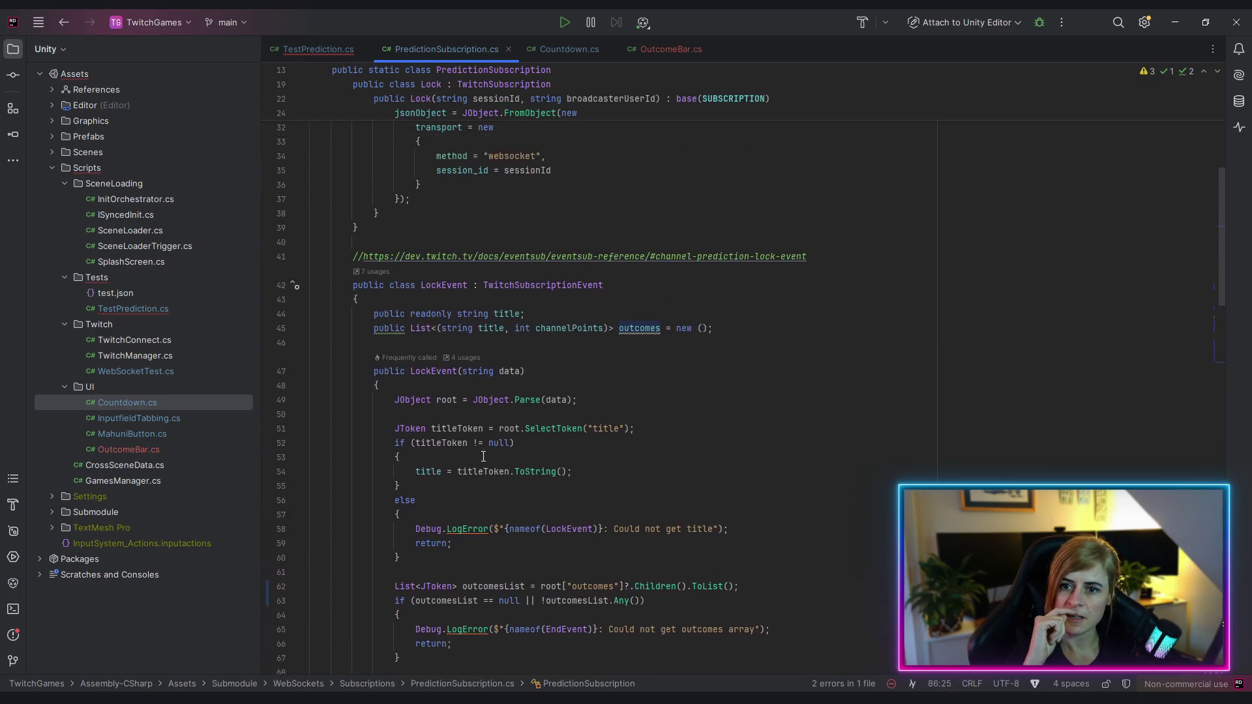
pyautogui.click(411, 336)
pyautogui.write('readonly')
pyautogui.click(707, 537)
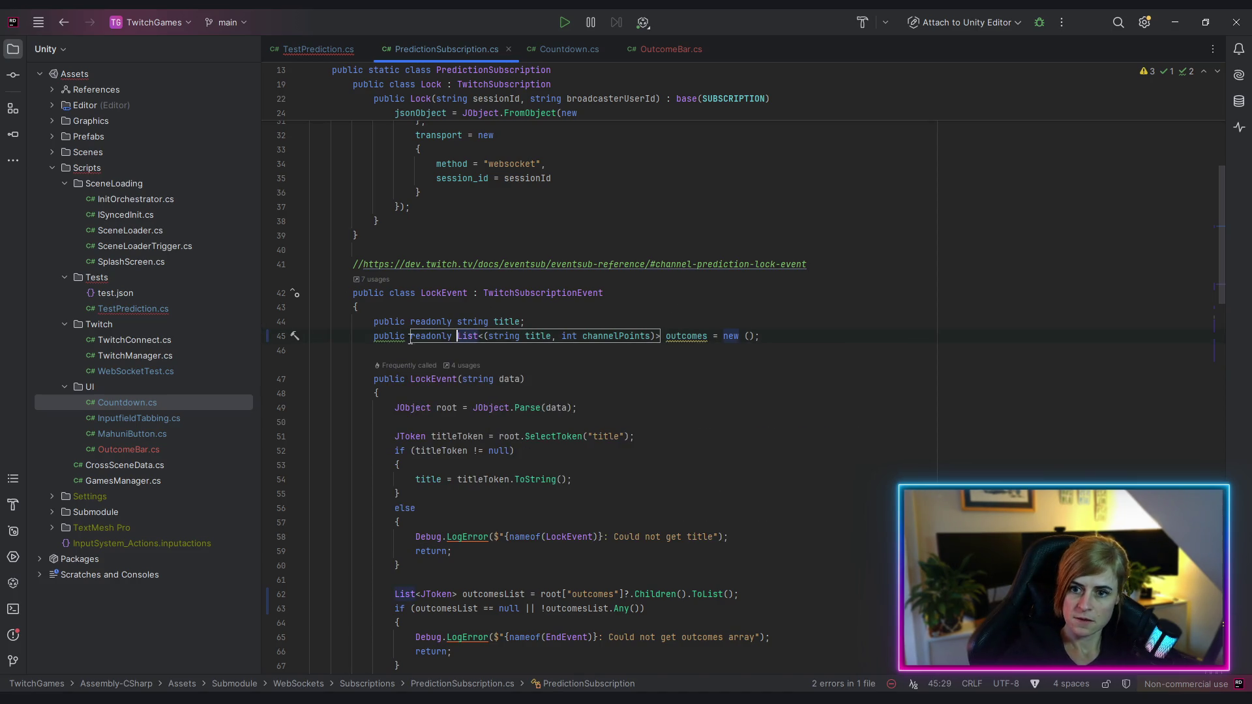
# Review the inspection warning on the outcomes field, then switch to TestPrediction.cs
pyautogui.click(699, 337)
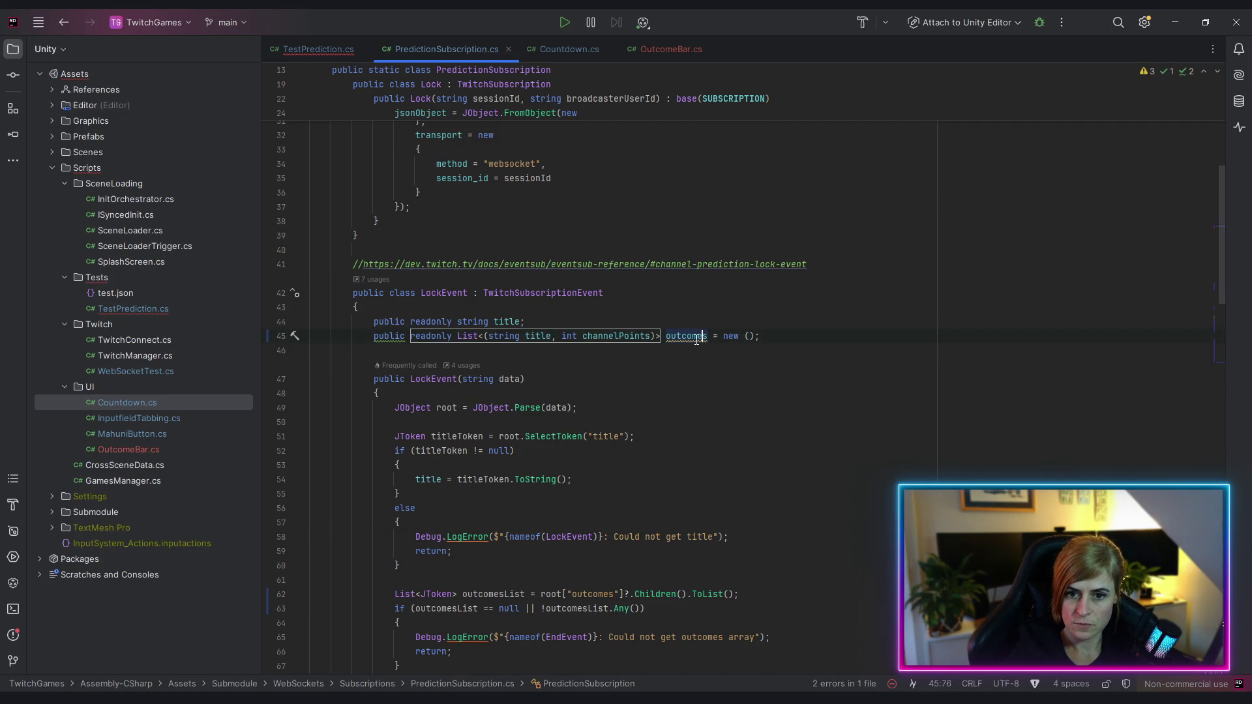
pyautogui.moveTo(692, 338)
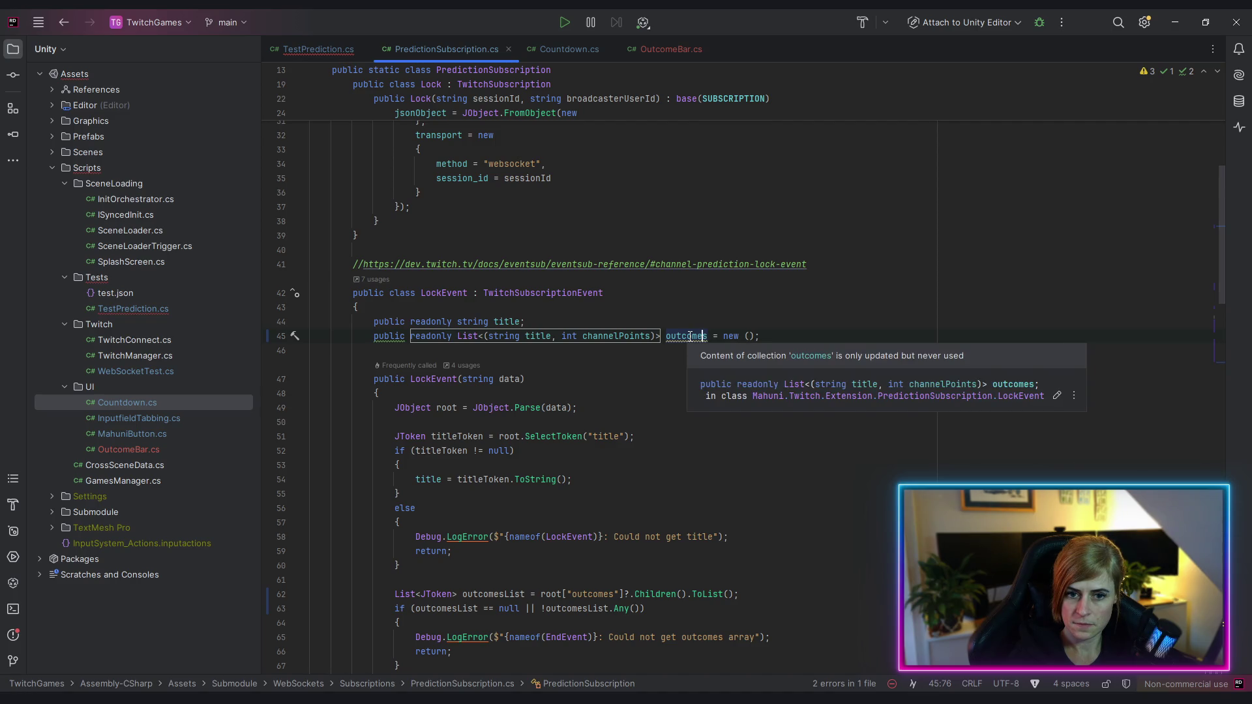
pyautogui.click(689, 336)
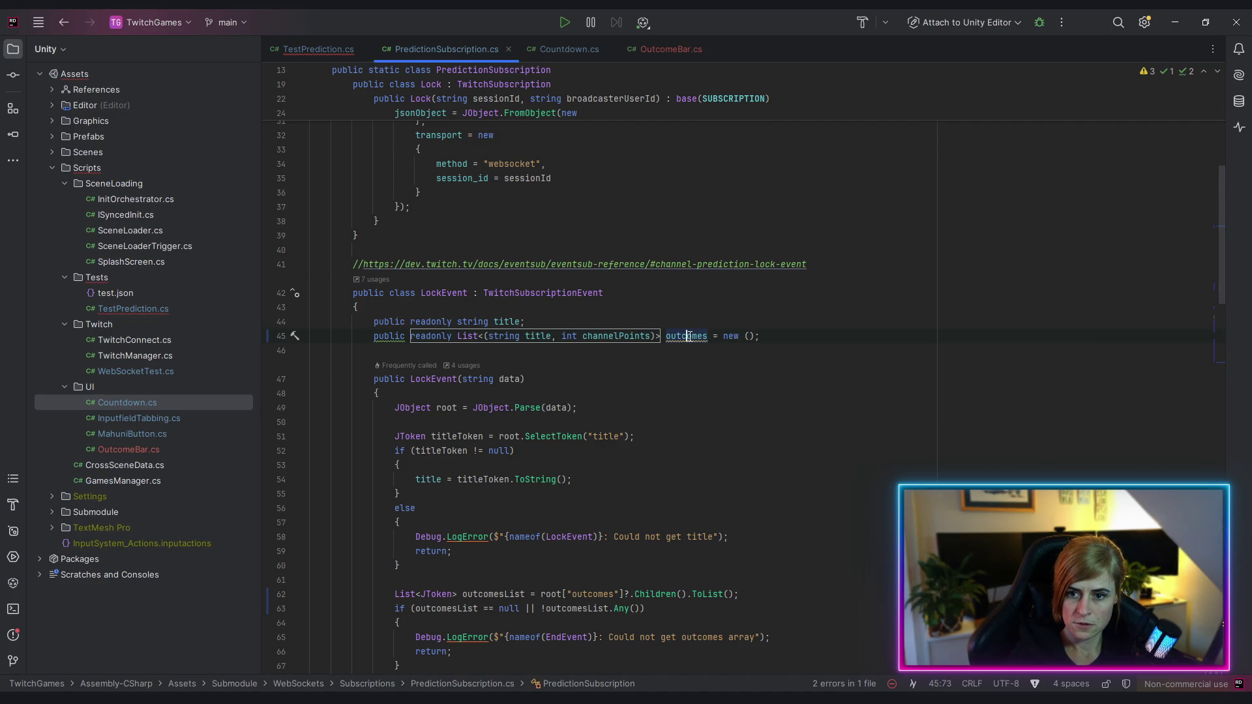
pyautogui.click(320, 53)
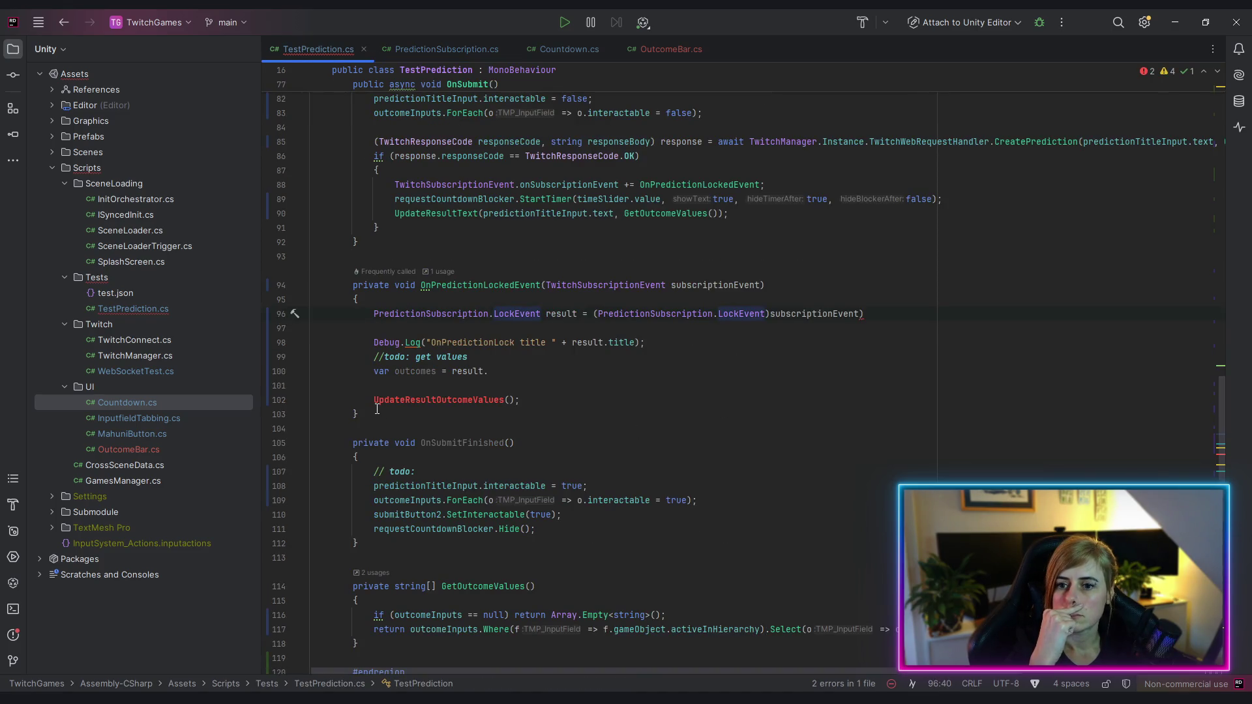
# Complete line 100 as 'var outcomeResult = result.outcomes;'
pyautogui.click(508, 369)
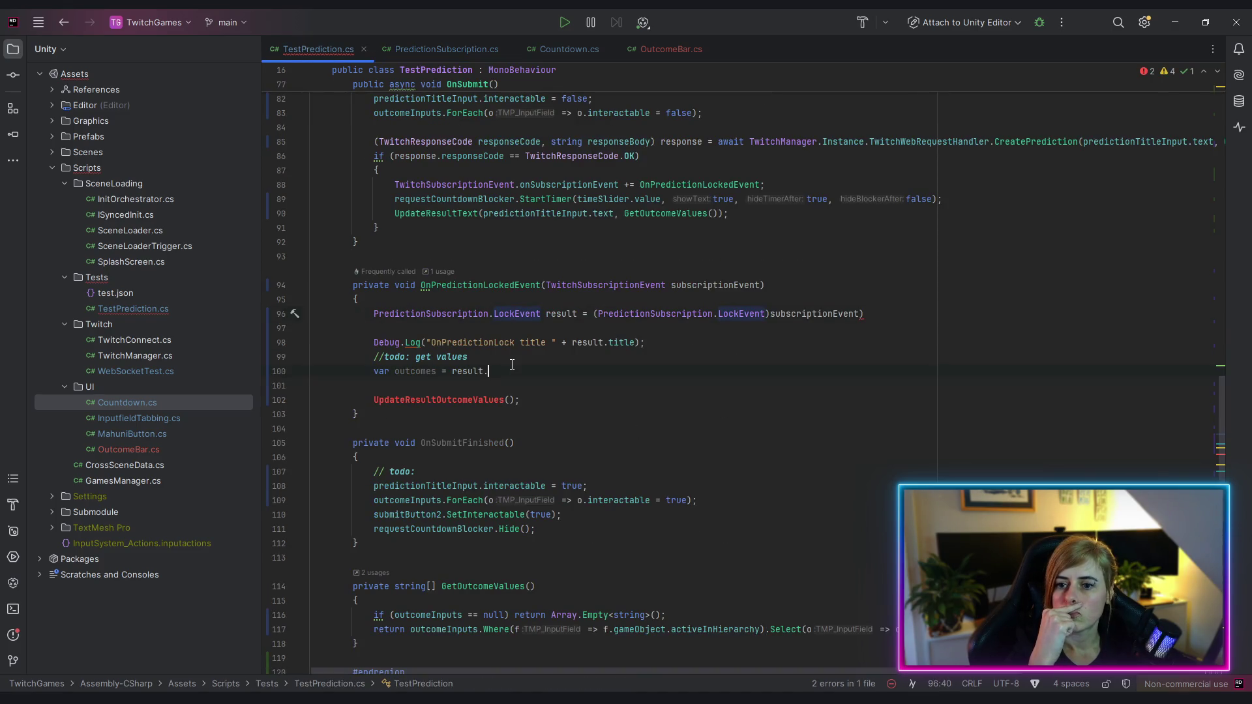
pyautogui.click(437, 371)
pyautogui.press('BackSpace')
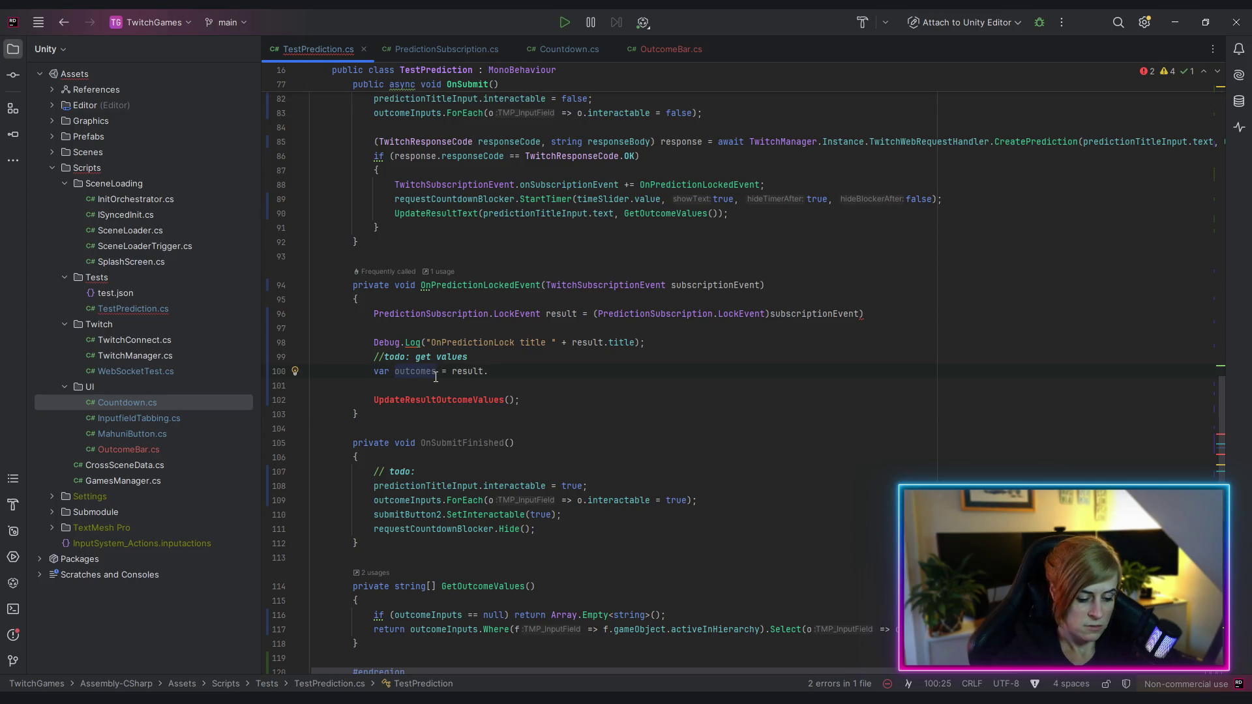
pyautogui.write('Resilt')
pyautogui.press('BackSpace')
pyautogui.press('BackSpace')
pyautogui.press('BackSpace')
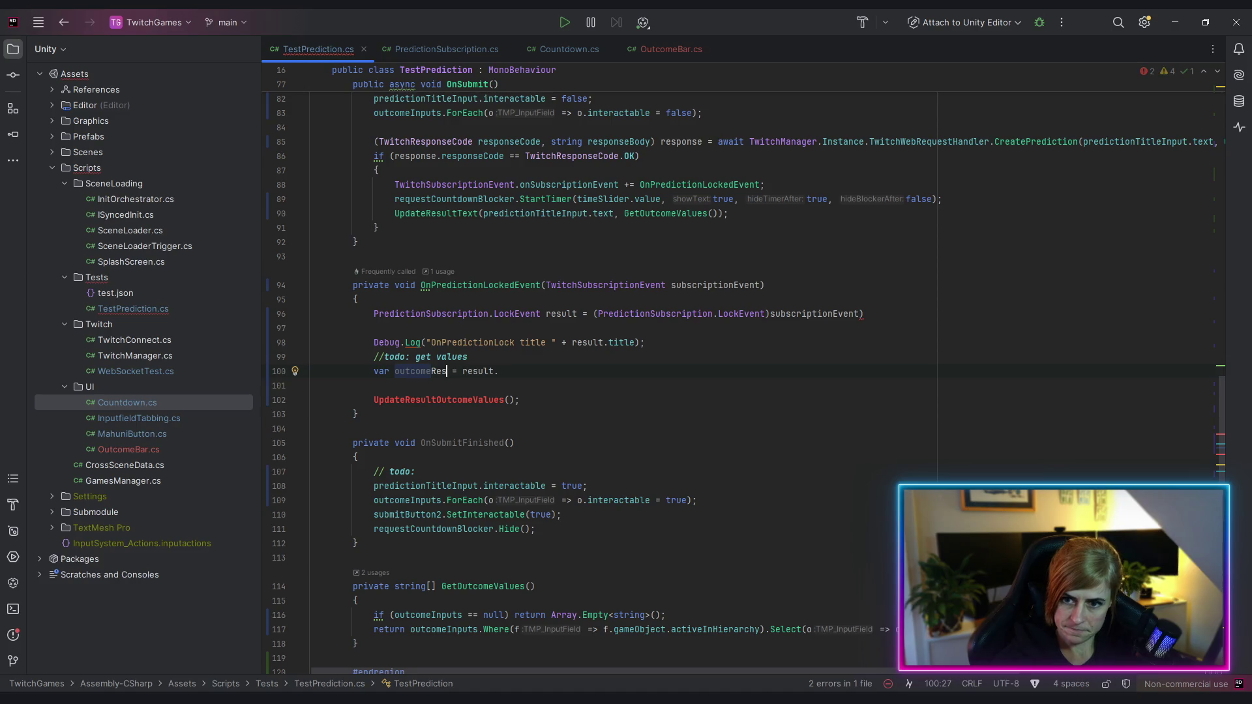
pyautogui.write('ult')
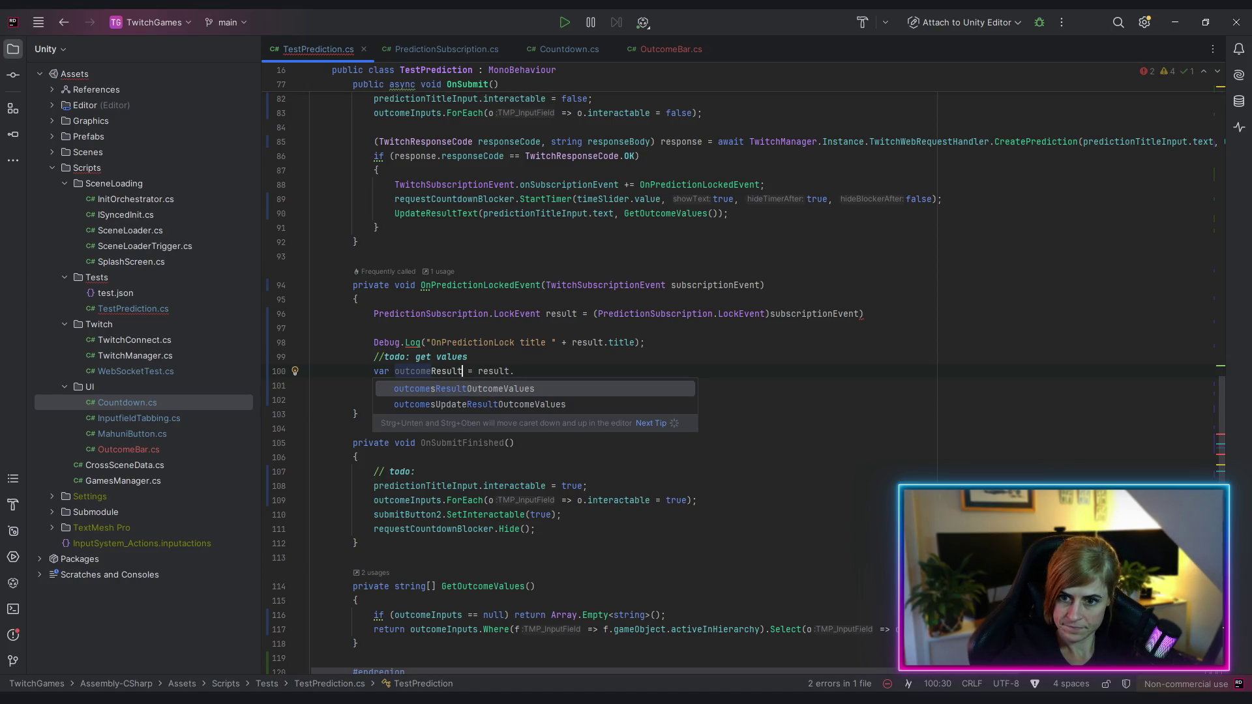
pyautogui.press('End')
pyautogui.press('BackSpace')
pyautogui.write('.out')
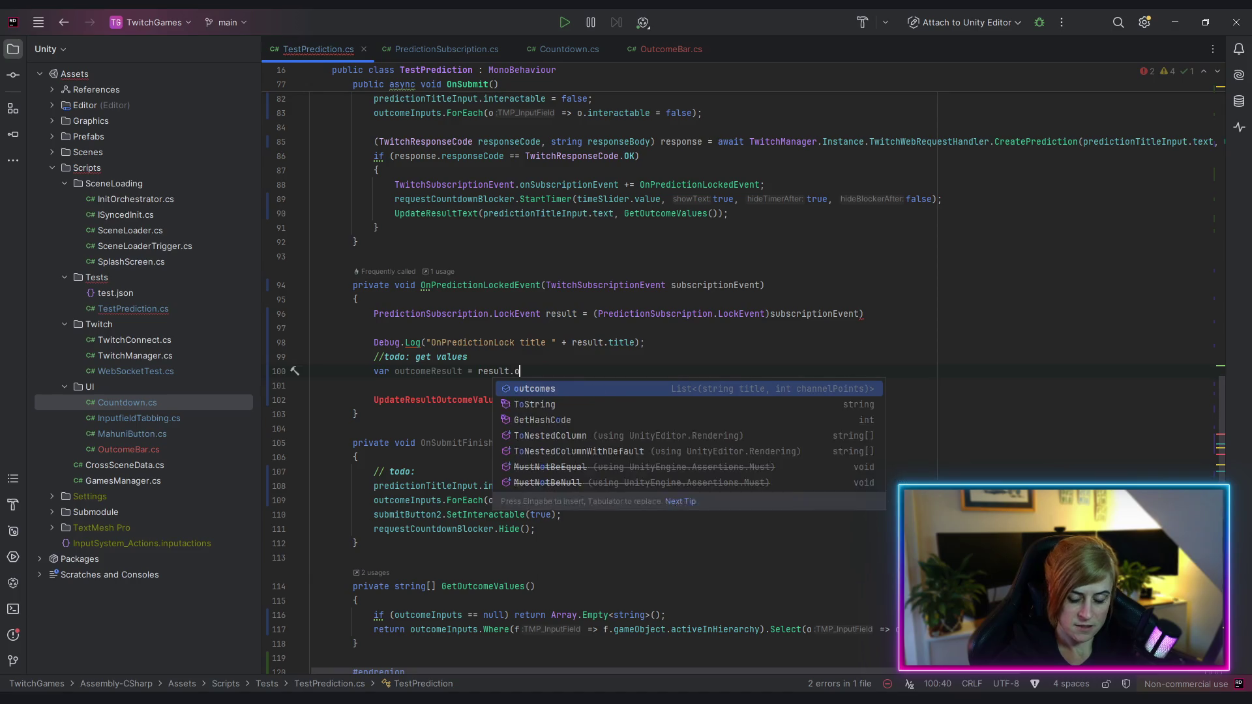
pyautogui.press('Return')
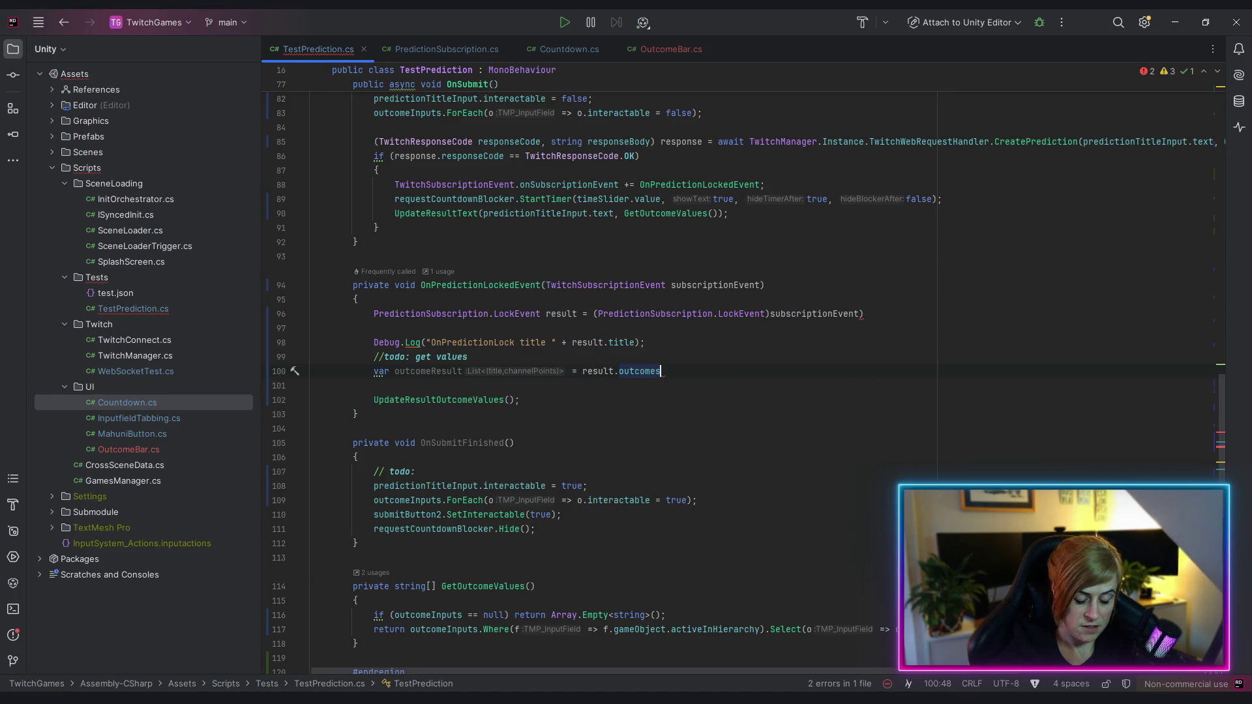
pyautogui.write(';')
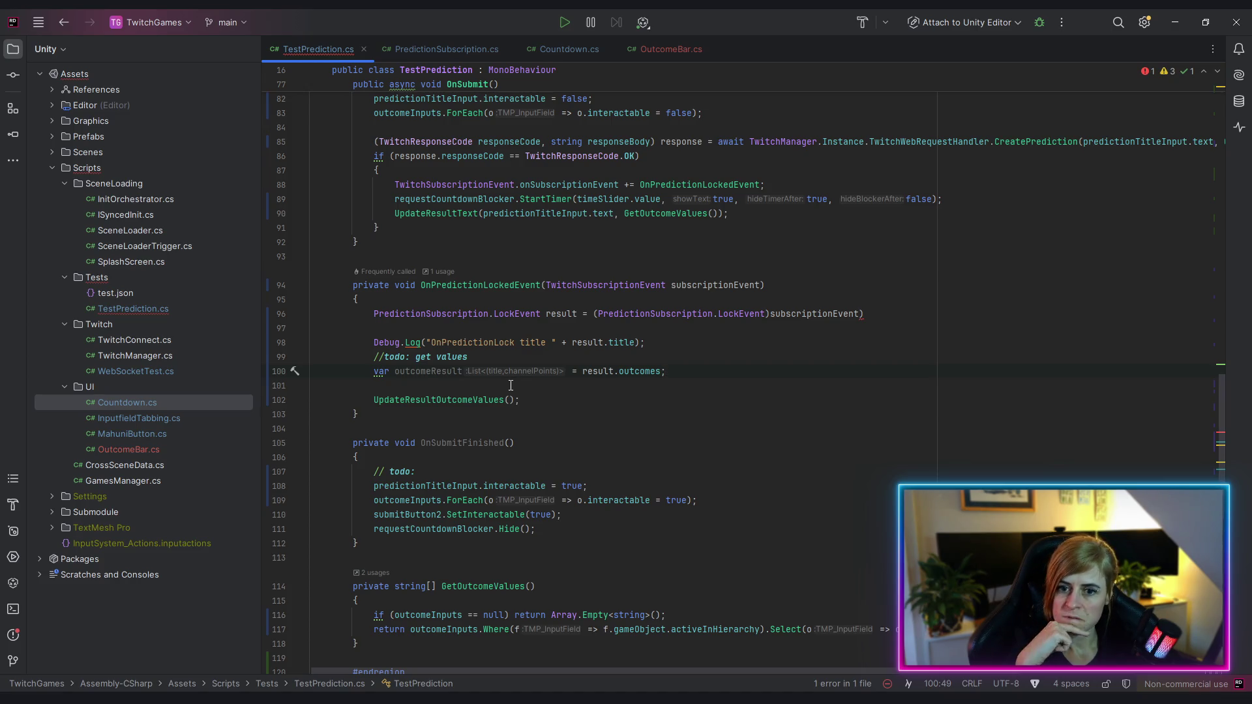
# Scroll to the empty UpdateResultOutcomeValues method and place the caret in its parameter list
pyautogui.scroll(-10, 511, 385)
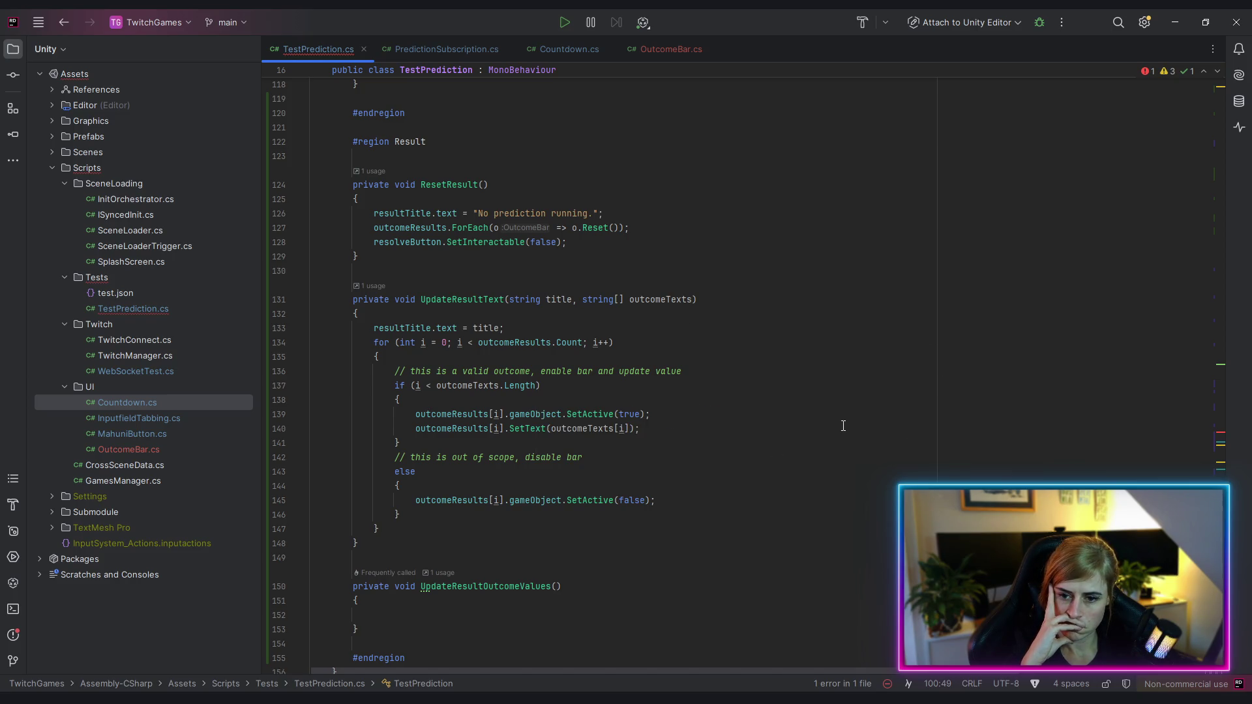
pyautogui.scroll(-2, 824, 437)
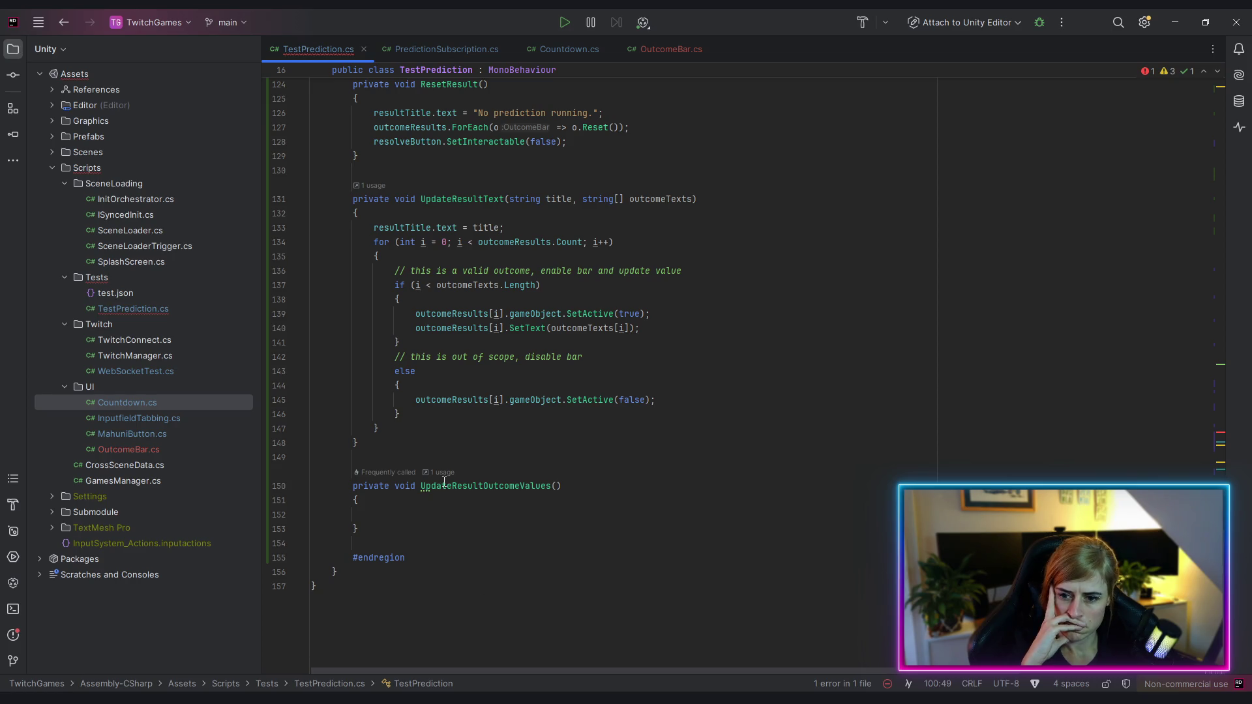
pyautogui.moveTo(421, 486); pyautogui.dragTo(586, 480)
pyautogui.click(672, 515)
pyautogui.click(559, 486)
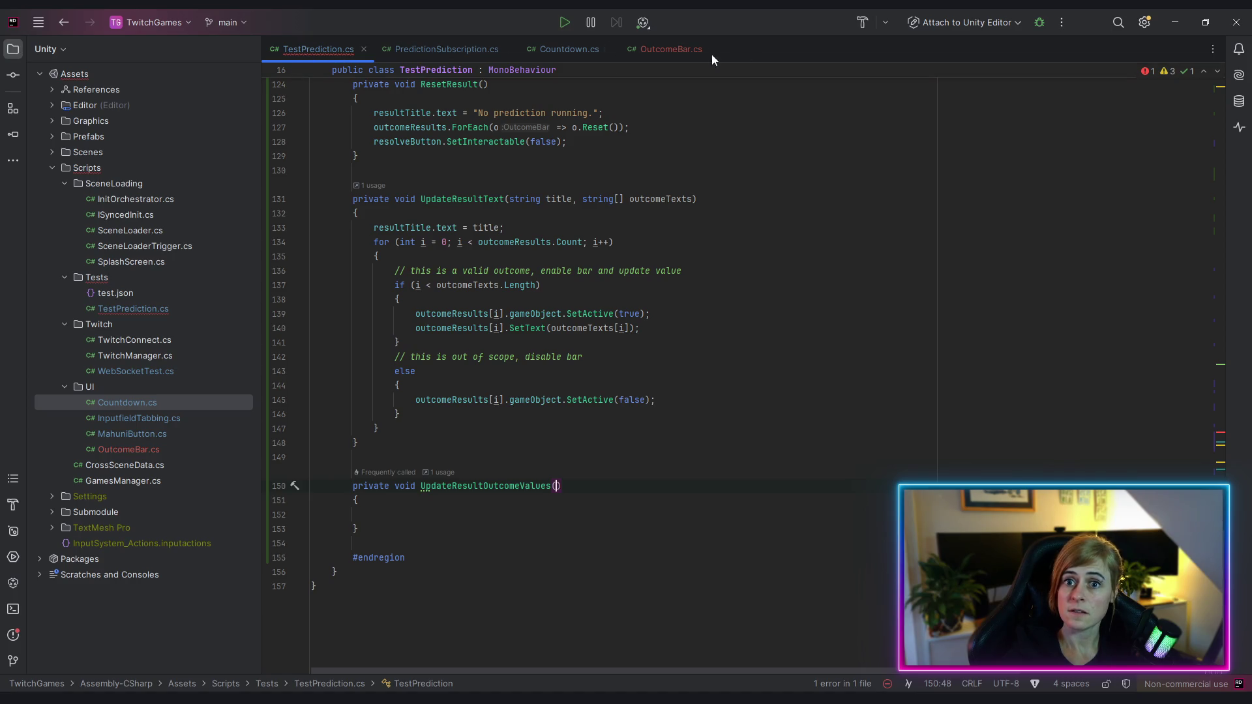
# Give UpdateResultOutcomeValues a List<(string title, int channelPoints)> outcomeResult parameter
pyautogui.middleClick(578, 49)
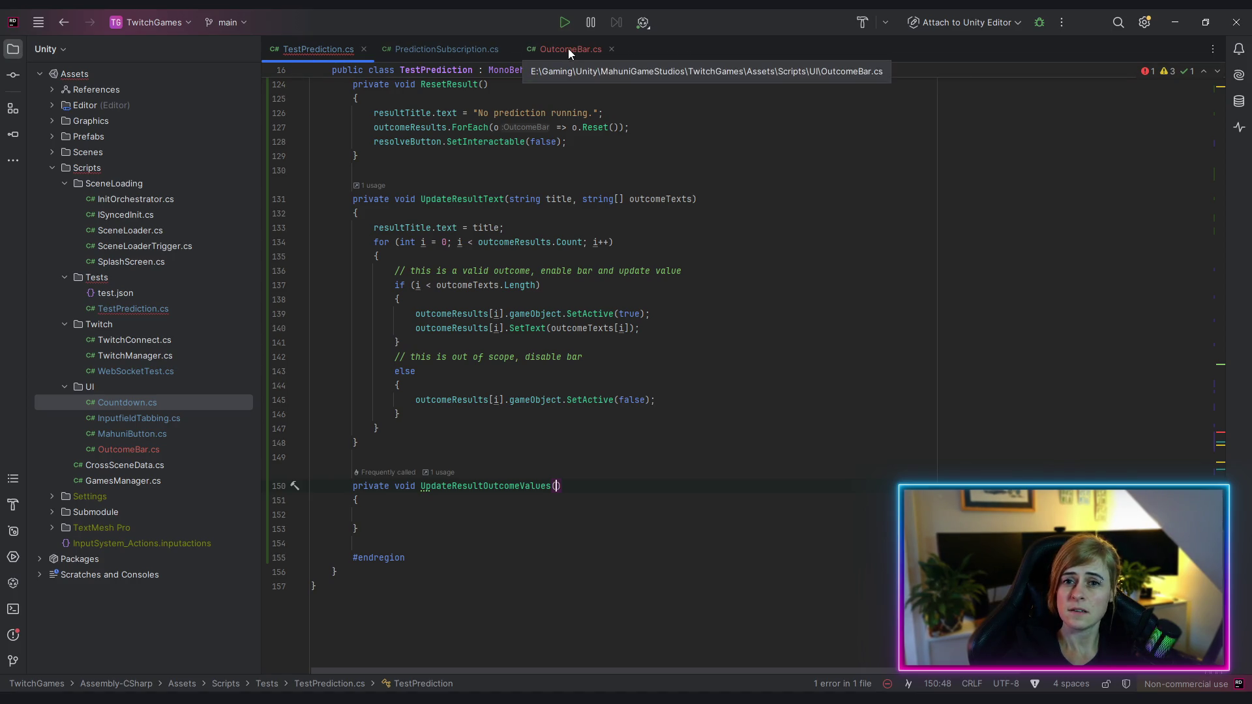
pyautogui.click(468, 48)
pyautogui.moveTo(485, 337); pyautogui.dragTo(655, 336)
pyautogui.press('Down')
pyautogui.press('Down')
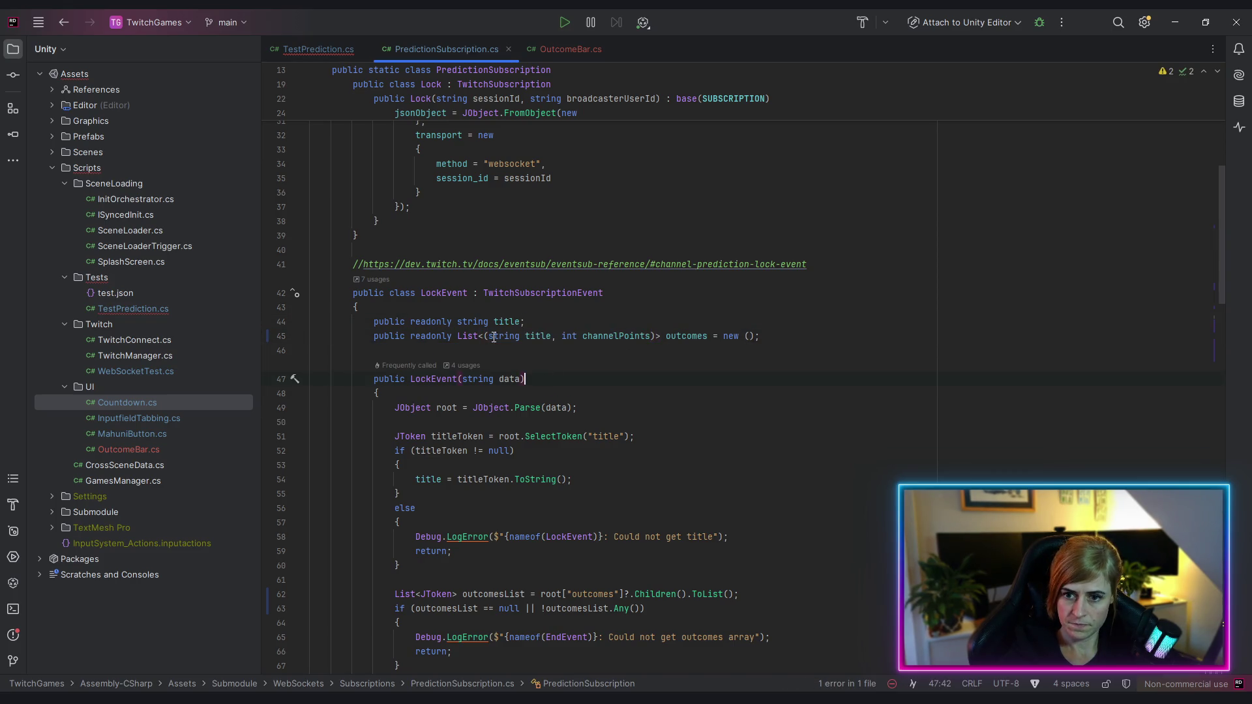
pyautogui.press('Up')
pyautogui.press('Up')
pyautogui.hotkey('ctrl', 'w')
pyautogui.hotkey('ctrl', 'w')
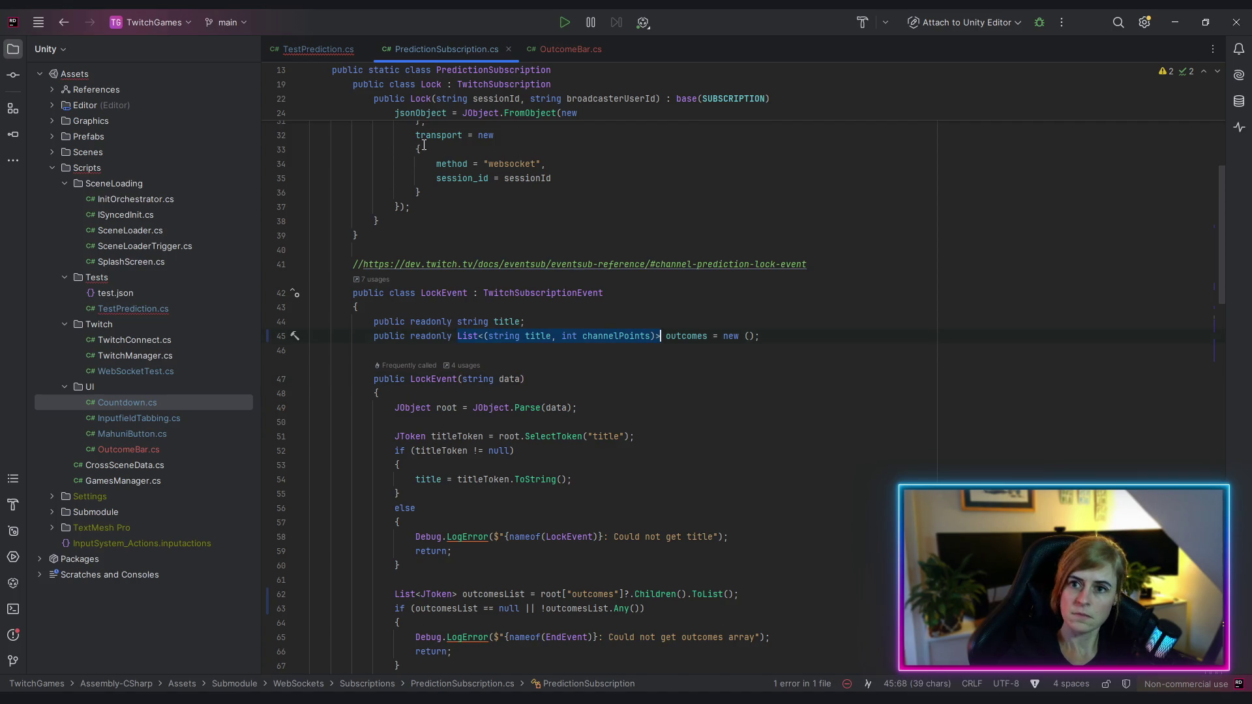
pyautogui.click(320, 49)
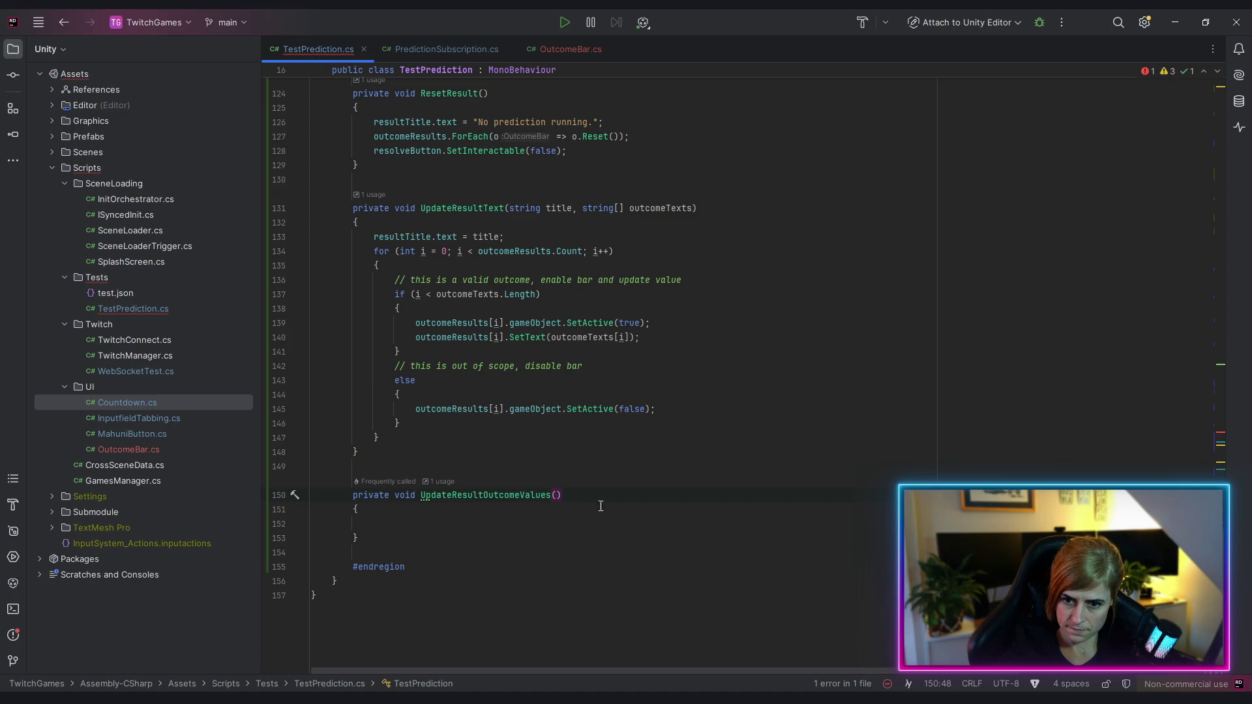
pyautogui.write('List<(string title, int channelPoints)>')
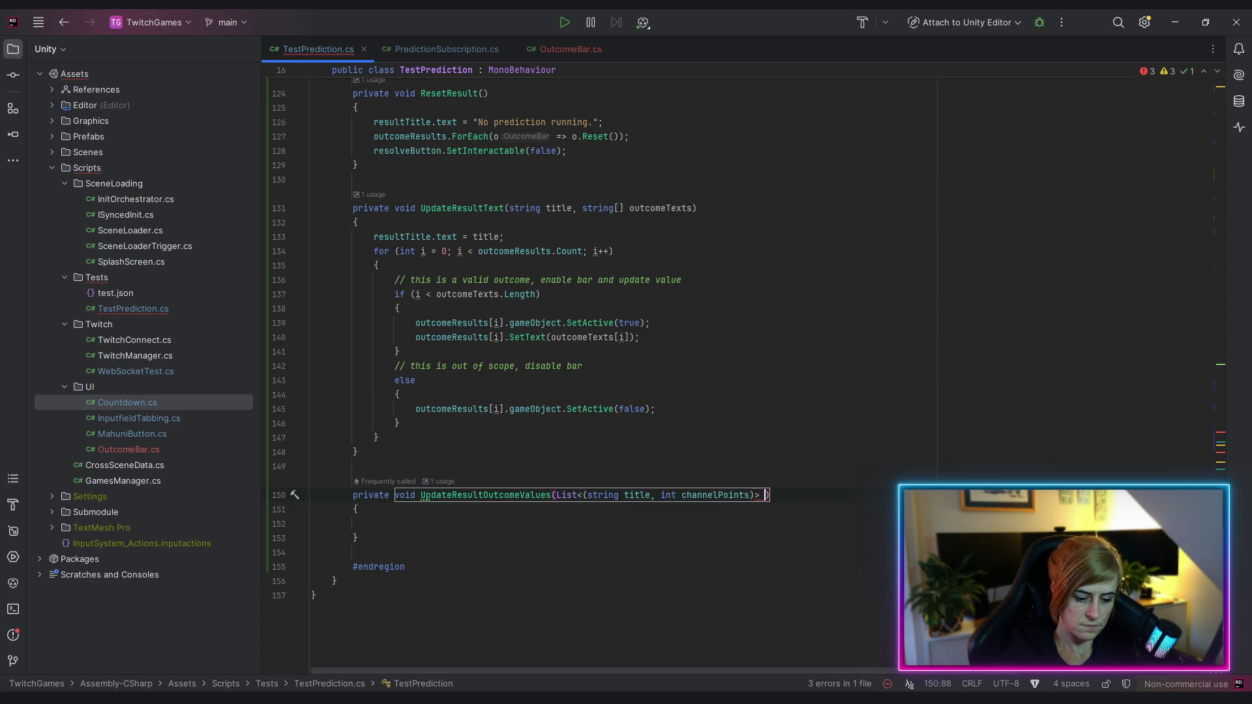
pyautogui.write('outcomeResu')
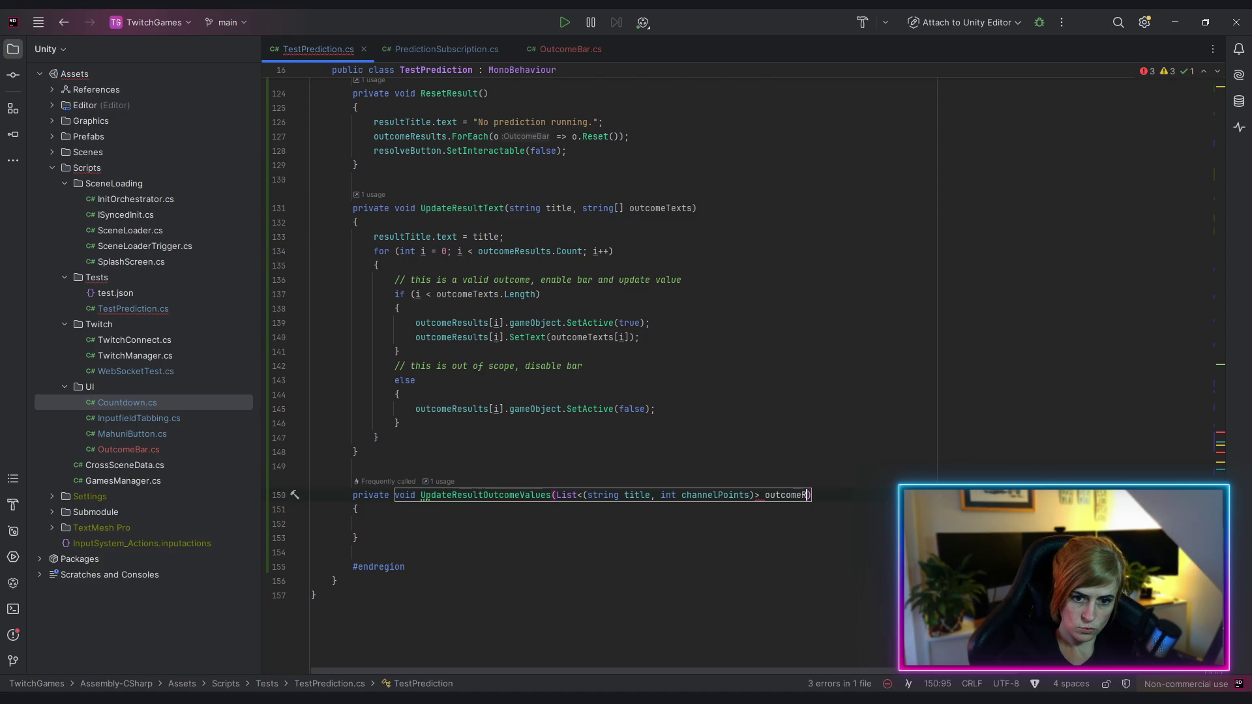
pyautogui.write('lt')
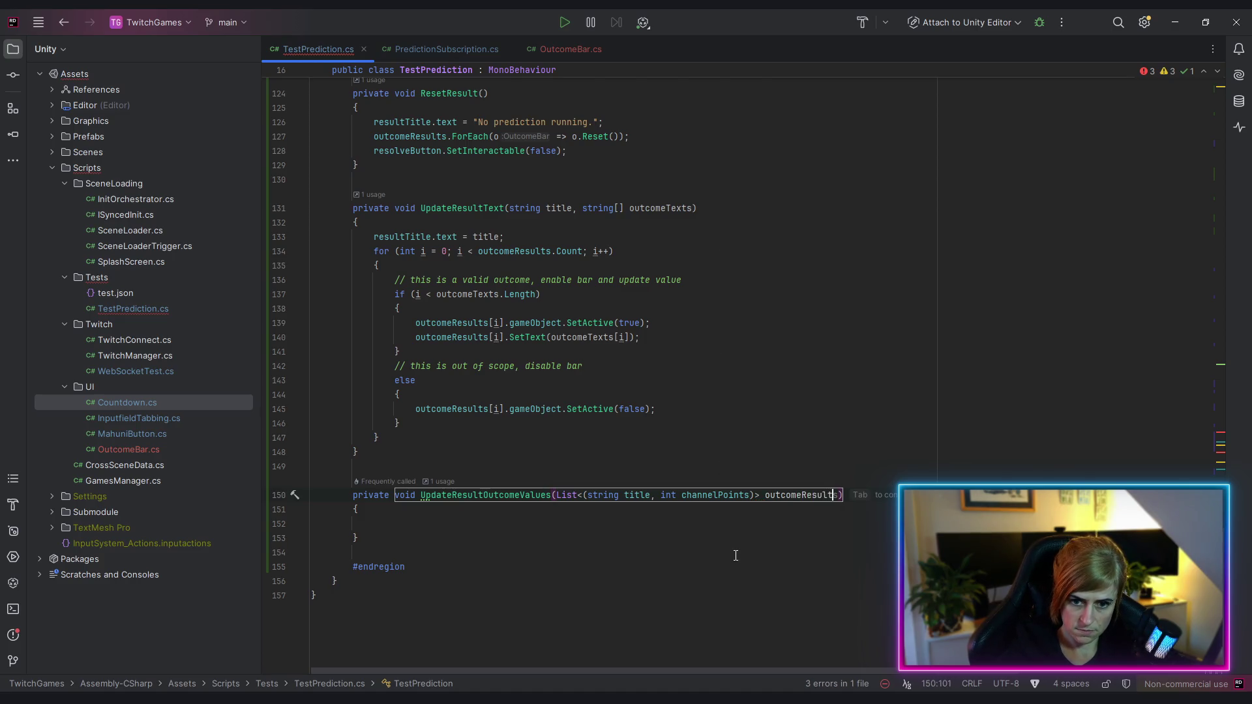
# Call UpdateResultOutcomeValues(outcomeResult) inside OnPredictionLockedEvent
pyautogui.click(737, 561)
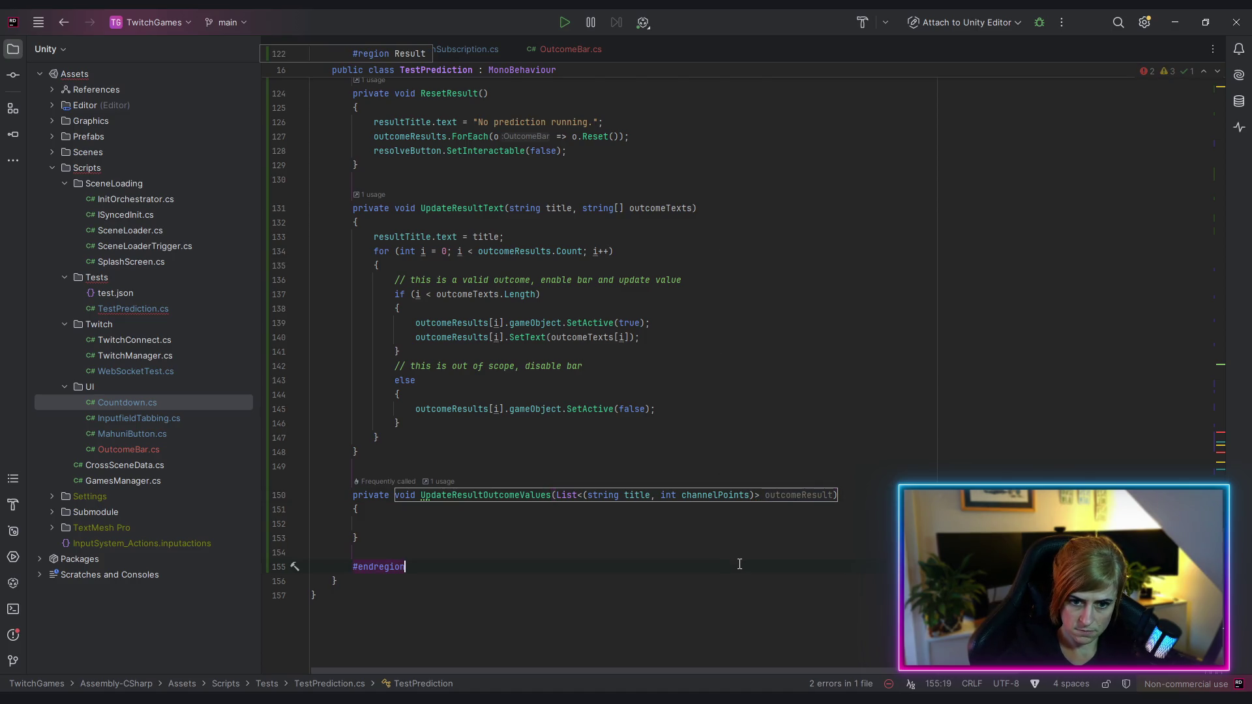
pyautogui.doubleClick(528, 495)
pyautogui.hotkey('ctrl', 'c')
pyautogui.scroll(10, 556, 520)
pyautogui.scroll(4, 557, 520)
pyautogui.click(496, 338)
pyautogui.hotkey('ctrl', 'v')
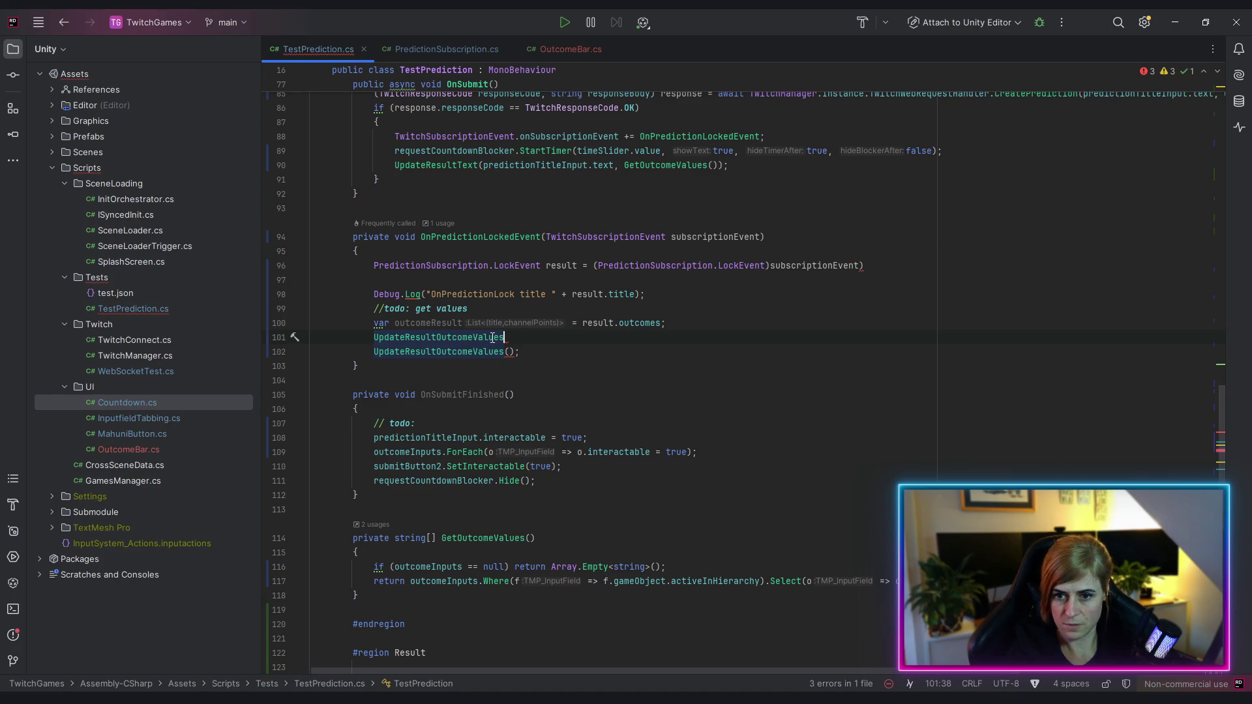
pyautogui.hotkey('ctrl', 'z')
pyautogui.doubleClick(415, 324)
pyautogui.hotkey('ctrl', 'c')
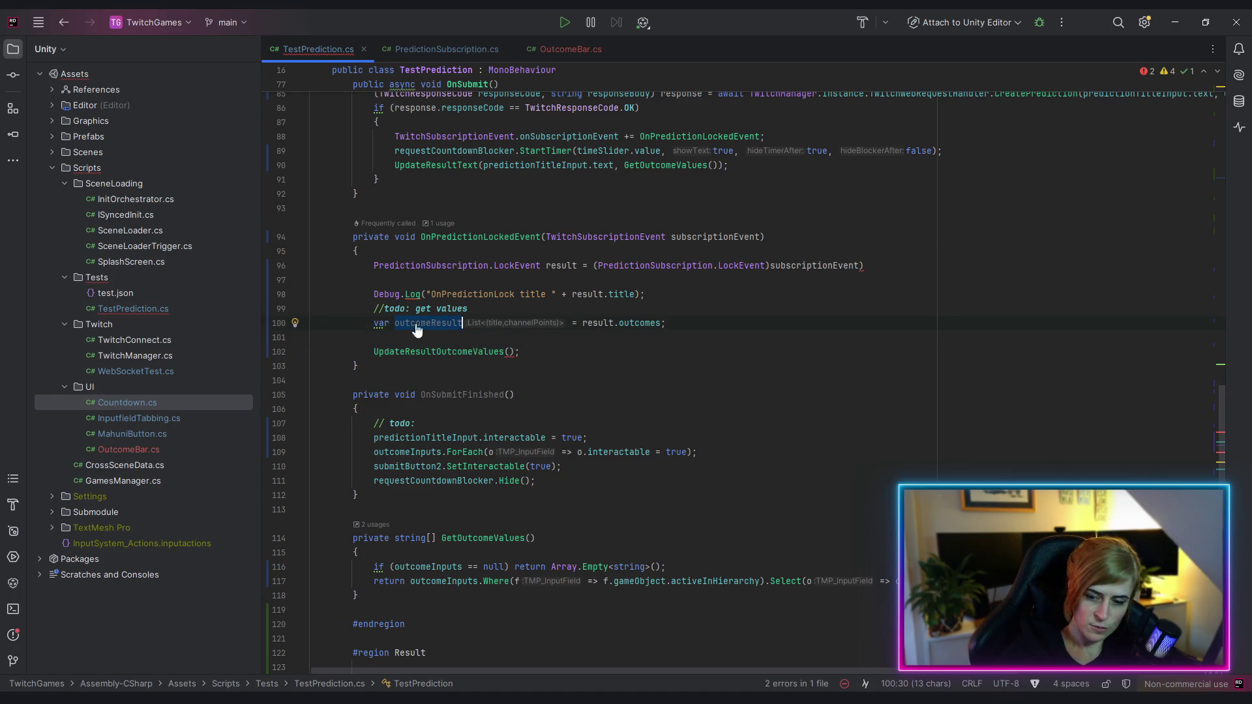
pyautogui.click(510, 352)
pyautogui.hotkey('ctrl', 'v')
# Pass result.outcomes directly into the call, deleting the outcomeResult variable and todo comment
pyautogui.click(675, 354)
pyautogui.click(691, 323)
pyautogui.press('Delete')
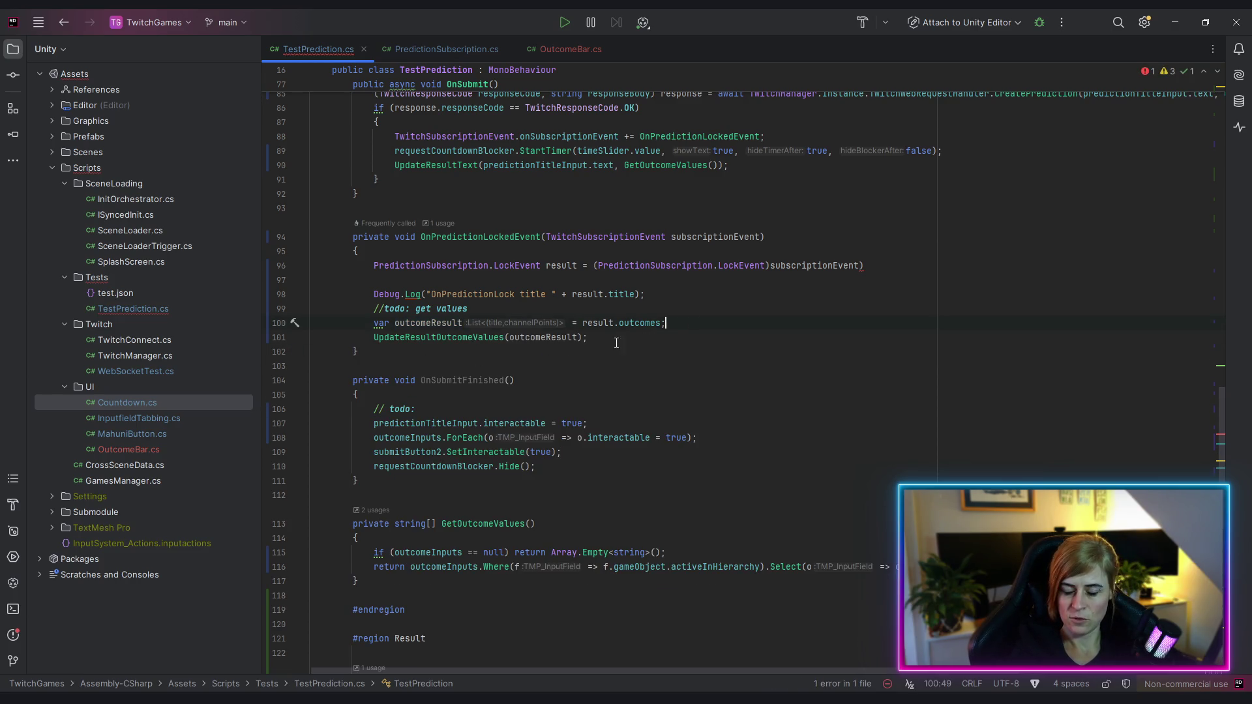
pyautogui.click(420, 323)
pyautogui.moveTo(582, 326); pyautogui.dragTo(664, 324)
pyautogui.hotkey('ctrl', 'c')
pyautogui.press('BackSpace')
pyautogui.doubleClick(546, 337)
pyautogui.hotkey('ctrl', 'v')
pyautogui.tripleClick(430, 324)
pyautogui.press('Delete')
pyautogui.moveTo(380, 309); pyautogui.dragTo(617, 317)
pyautogui.press('BackSpace')
pyautogui.press('BackSpace')
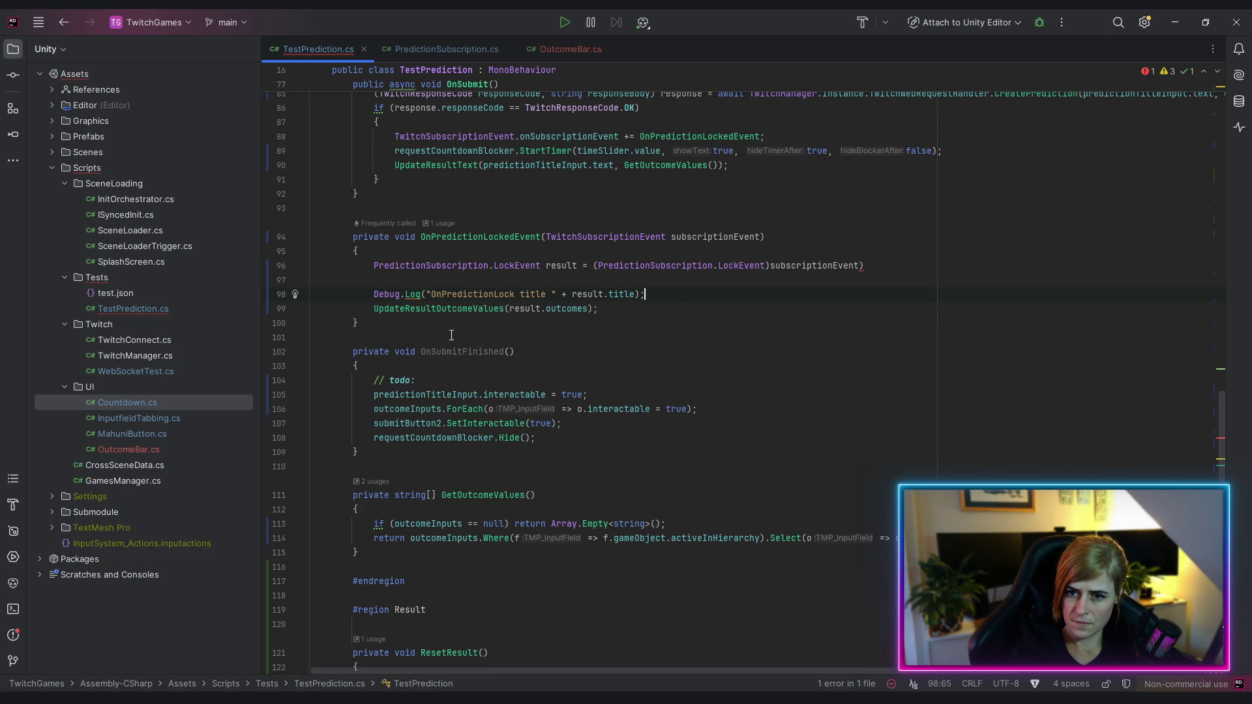
# Jump to the UpdateResultOutcomeValues declaration and look at UpdateResultText's loop
pyautogui.click(469, 310)
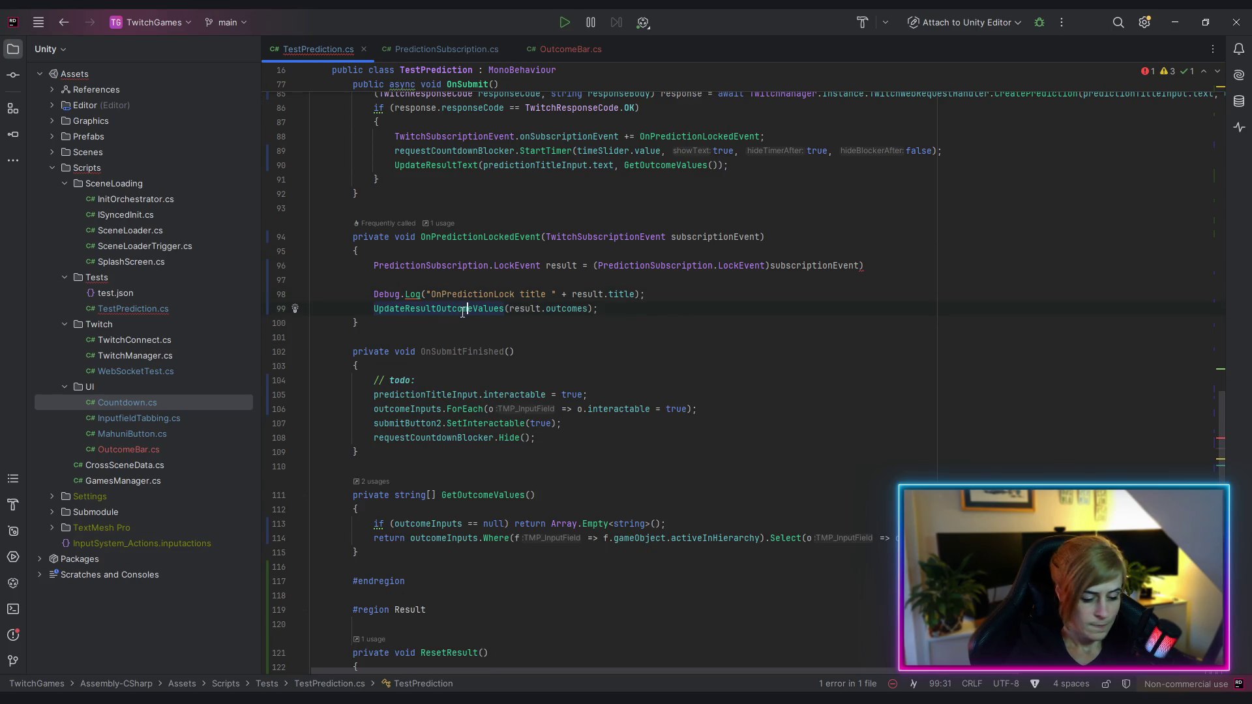
pyautogui.keyDown('ctrl'); pyautogui.click(469, 312); pyautogui.keyUp('ctrl')
pyautogui.click(432, 516)
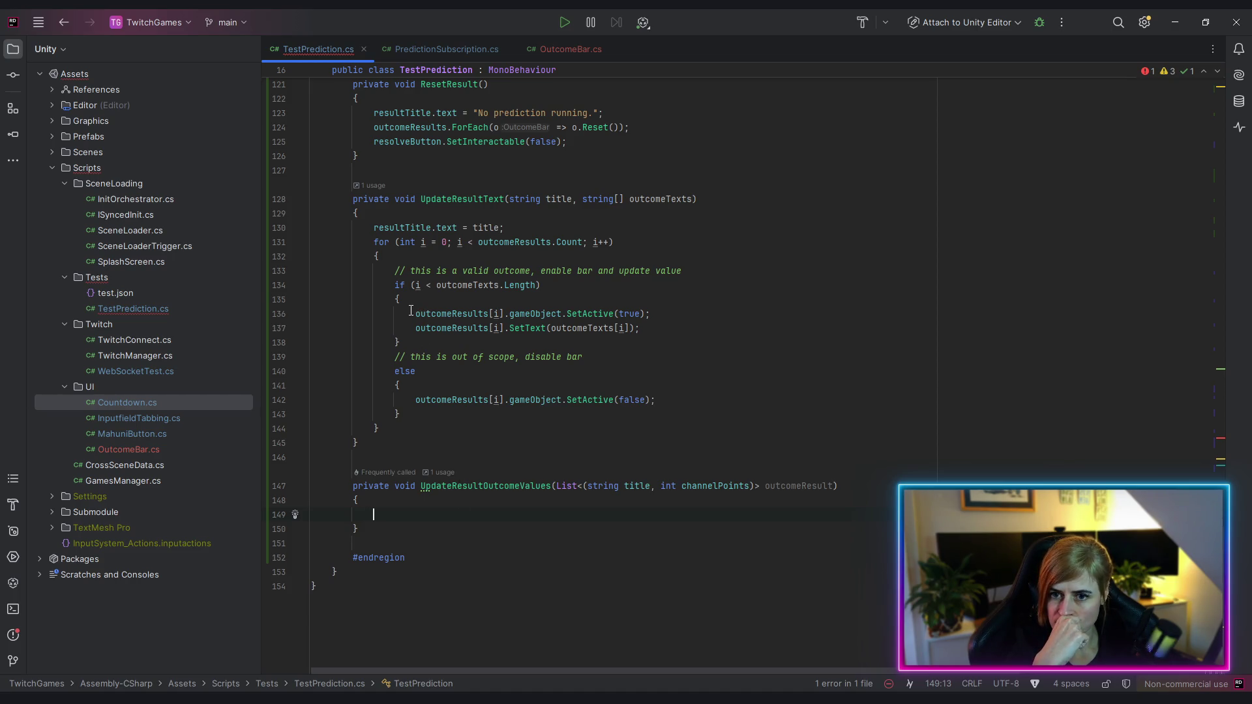
pyautogui.click(526, 242)
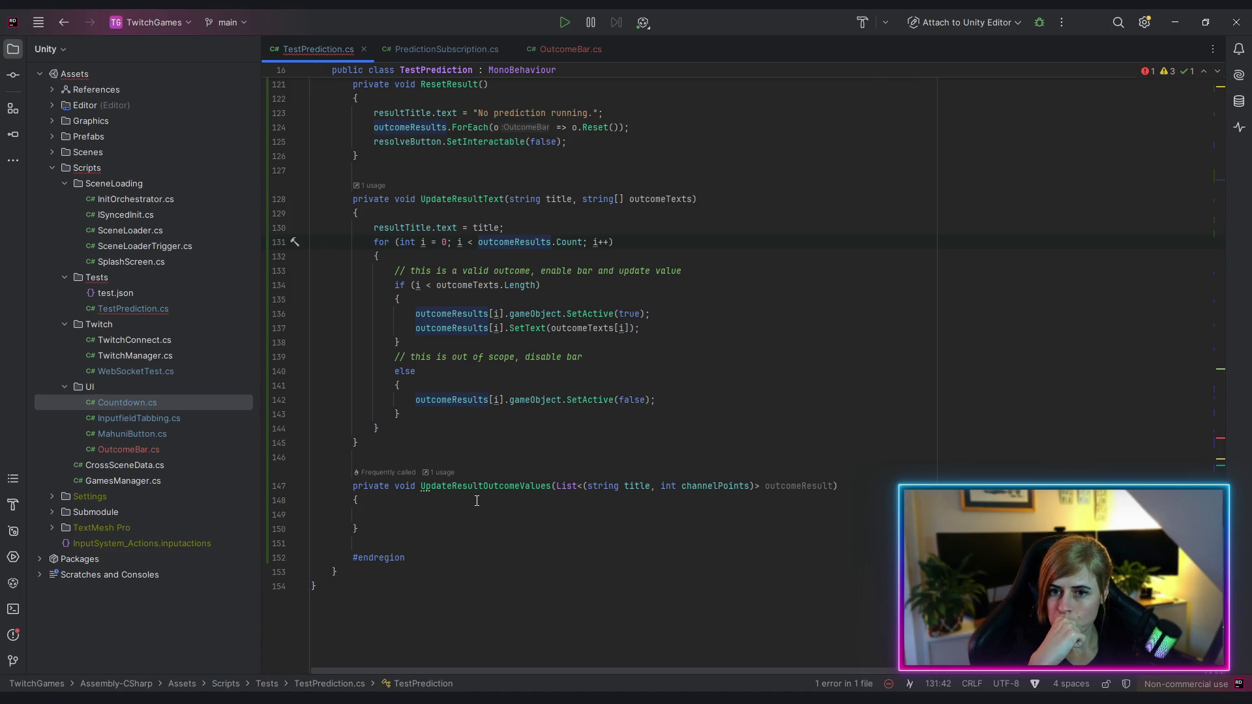
# Paste UpdateResultText's for-loop header into UpdateResultOutcomeValues and close it with a brace
pyautogui.moveTo(374, 242); pyautogui.dragTo(389, 257)
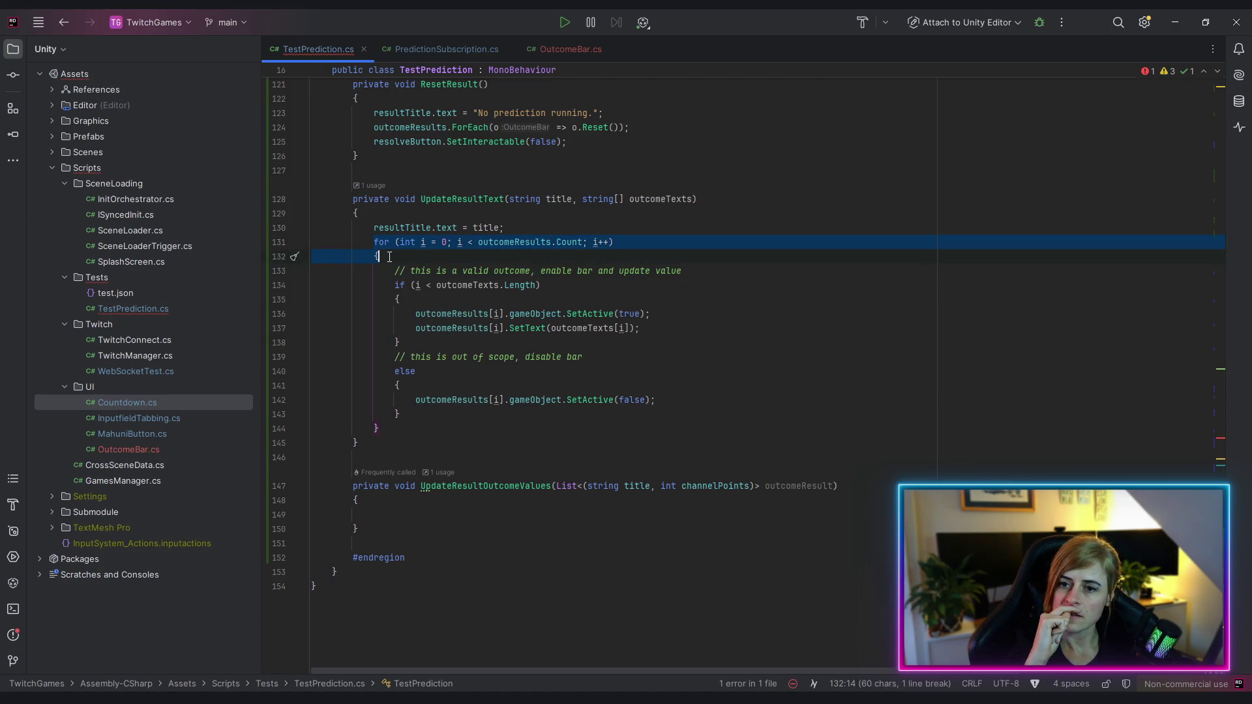
pyautogui.click(431, 514)
pyautogui.write('foren')
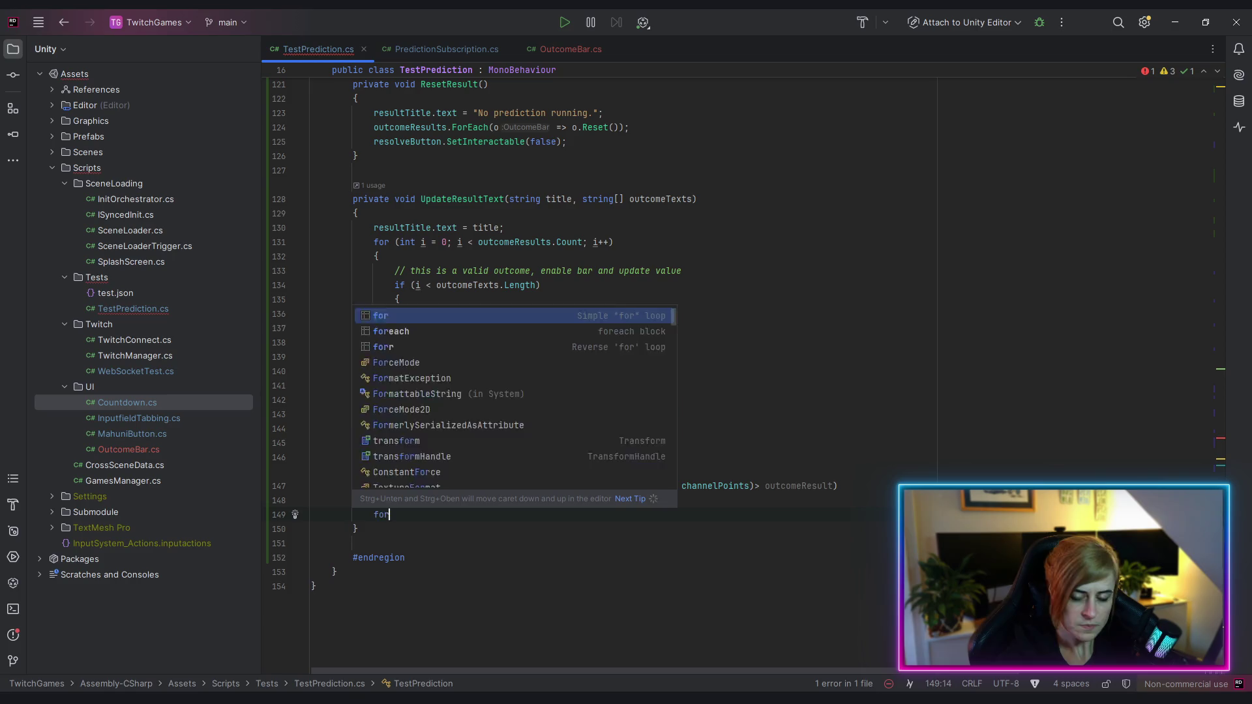
pyautogui.press('BackSpace')
pyautogui.press('BackSpace')
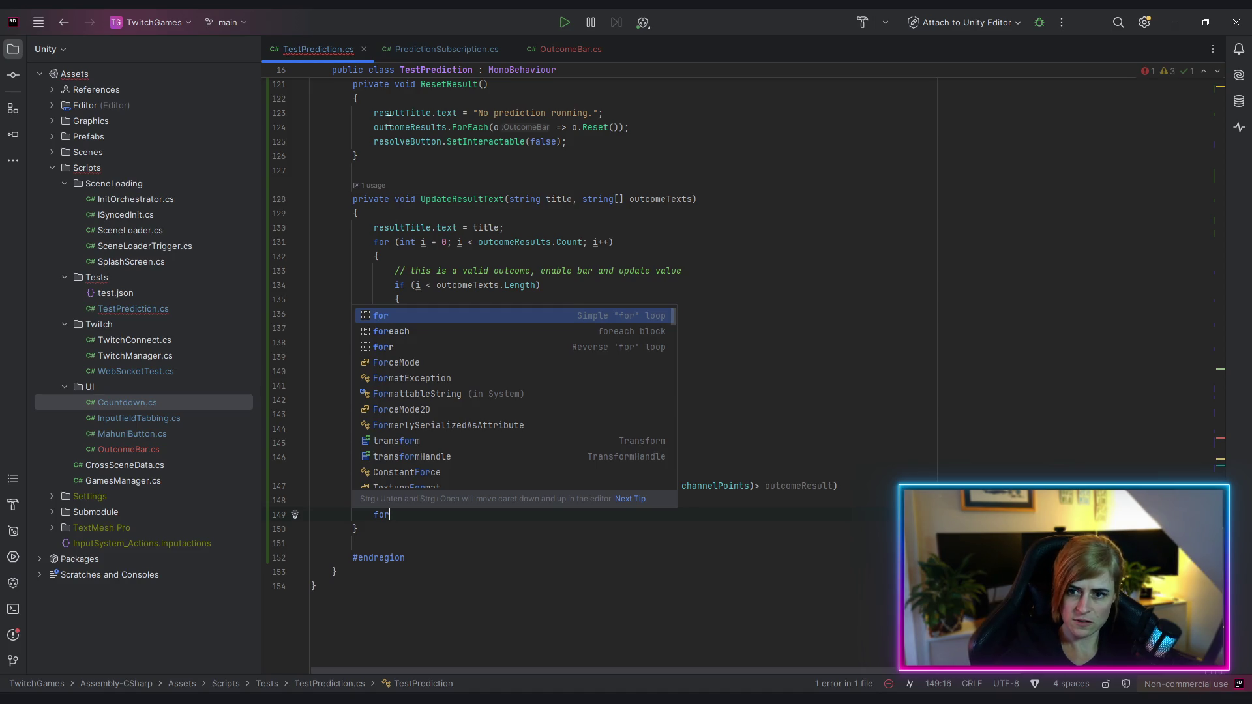
pyautogui.moveTo(373, 242); pyautogui.dragTo(437, 253)
pyautogui.hotkey('ctrl', 'c')
pyautogui.doubleClick(383, 515)
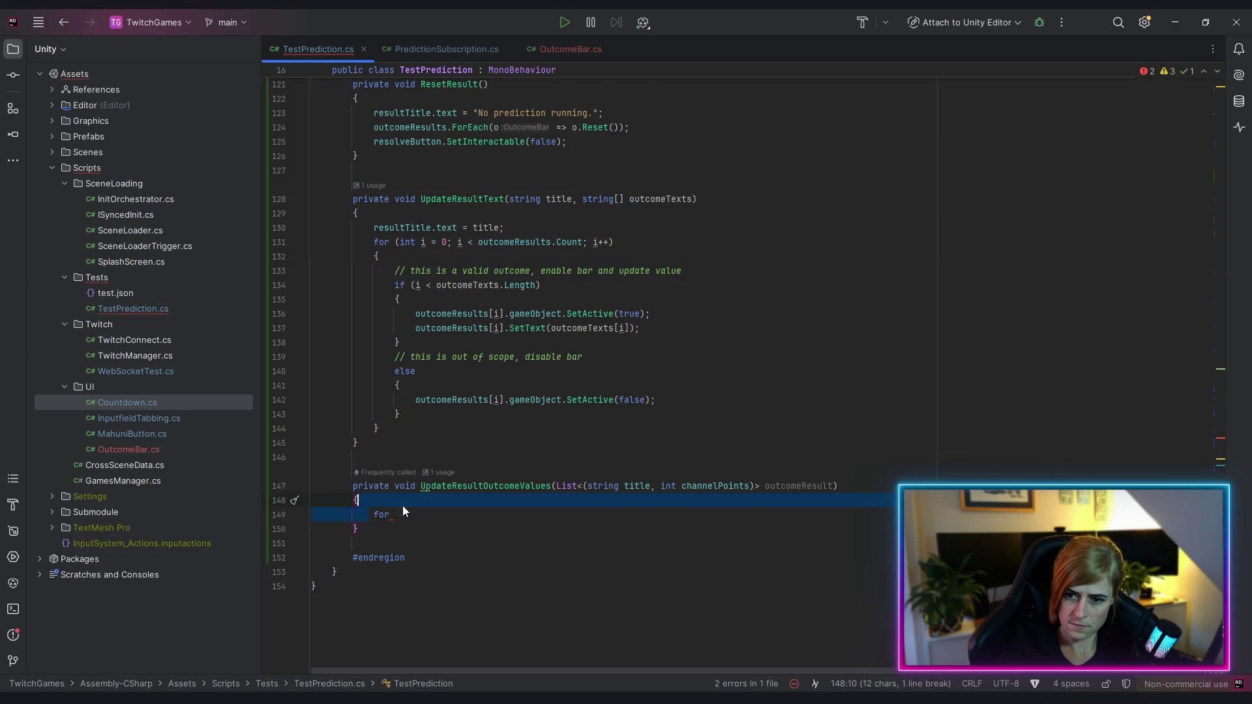
pyautogui.hotkey('ctrl', 'v')
pyautogui.press('Return')
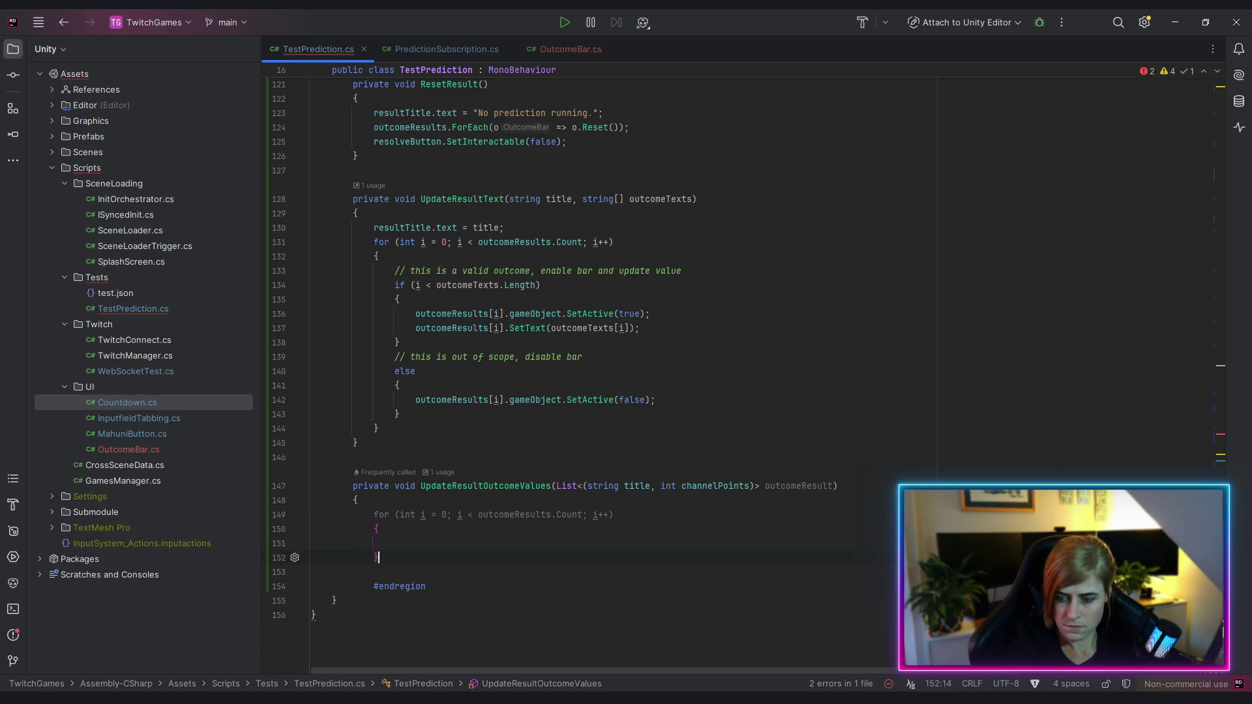
pyautogui.click(312, 572)
pyautogui.write('}')
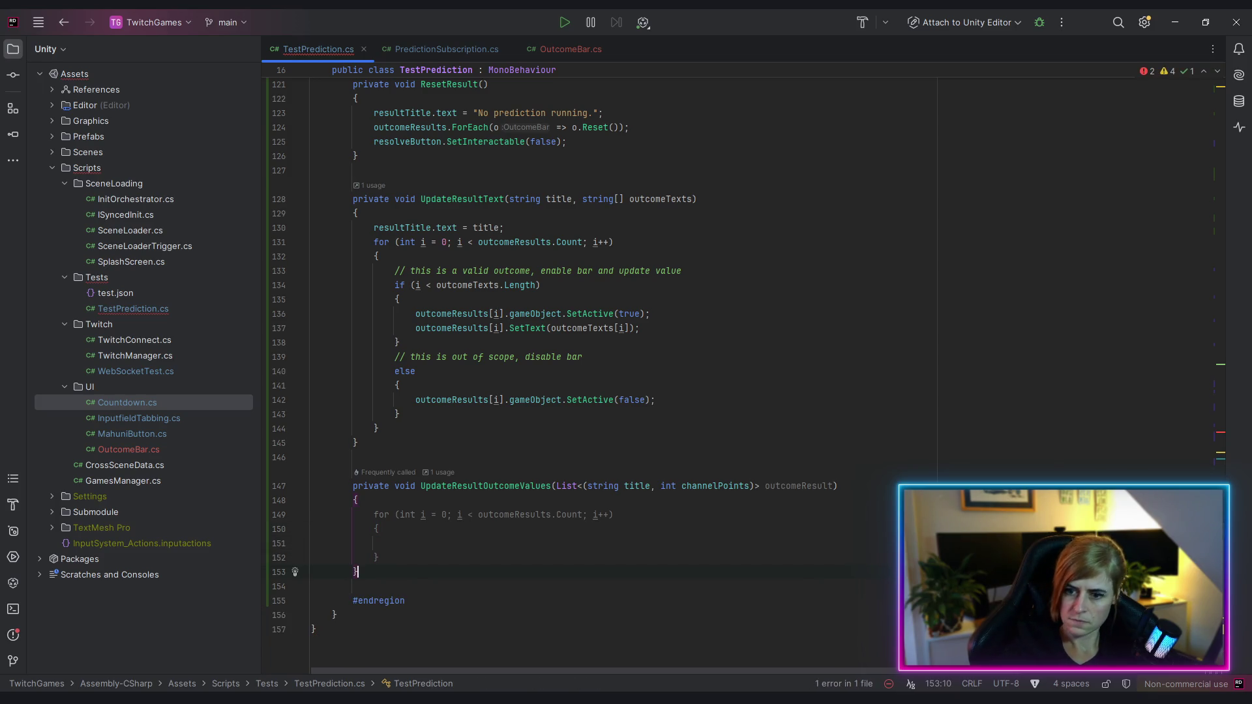
# Indent the empty line inside the new for loop's body
pyautogui.click(444, 547)
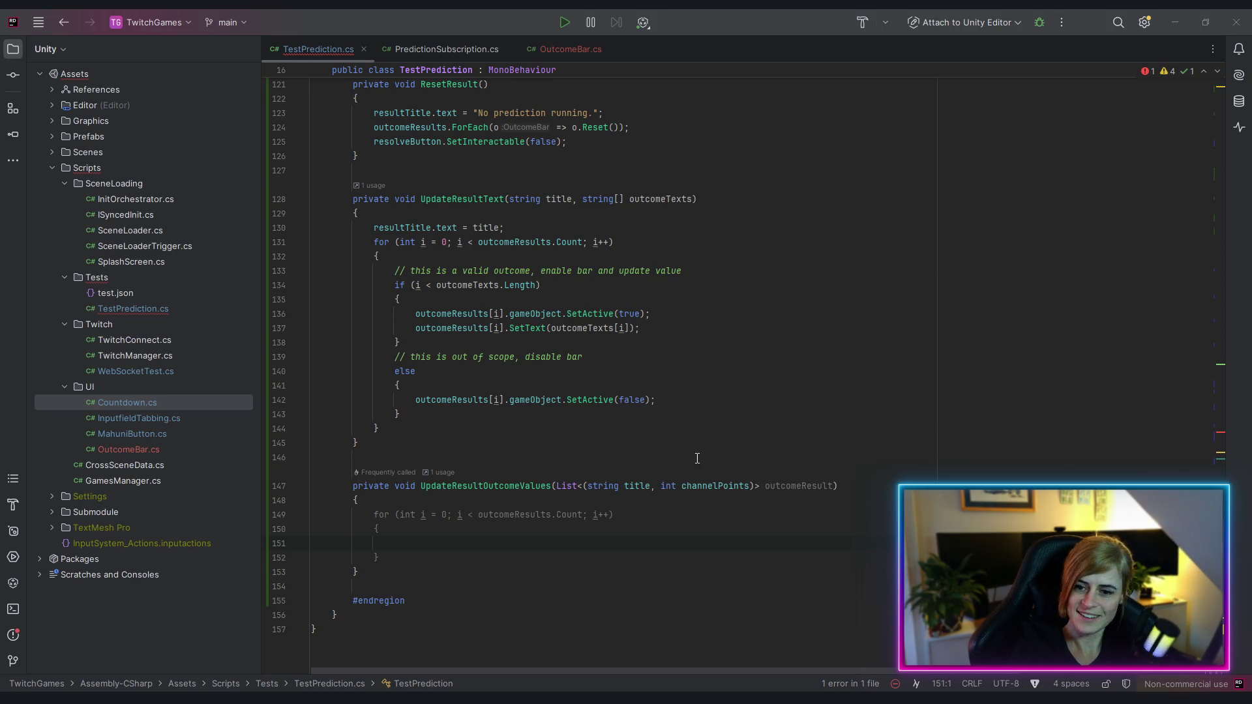
pyautogui.click(537, 529)
pyautogui.click(523, 551)
pyautogui.click(563, 544)
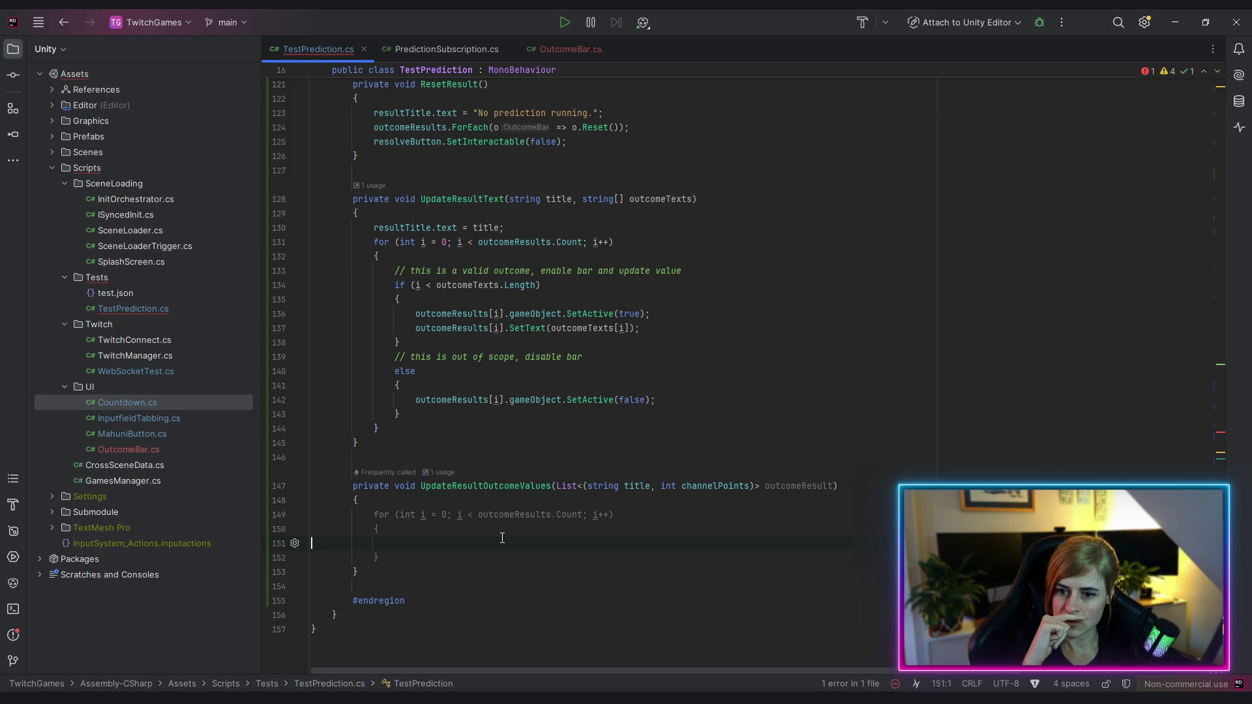
pyautogui.press('Tab')
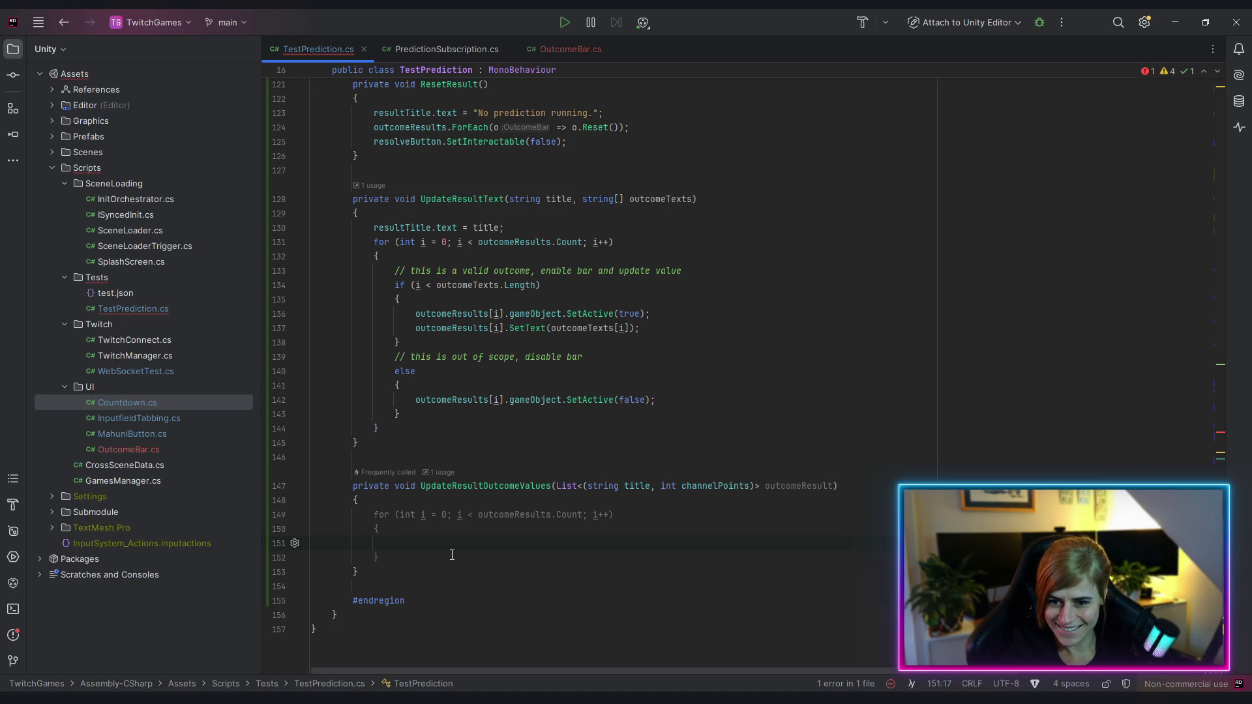
pyautogui.click(792, 486)
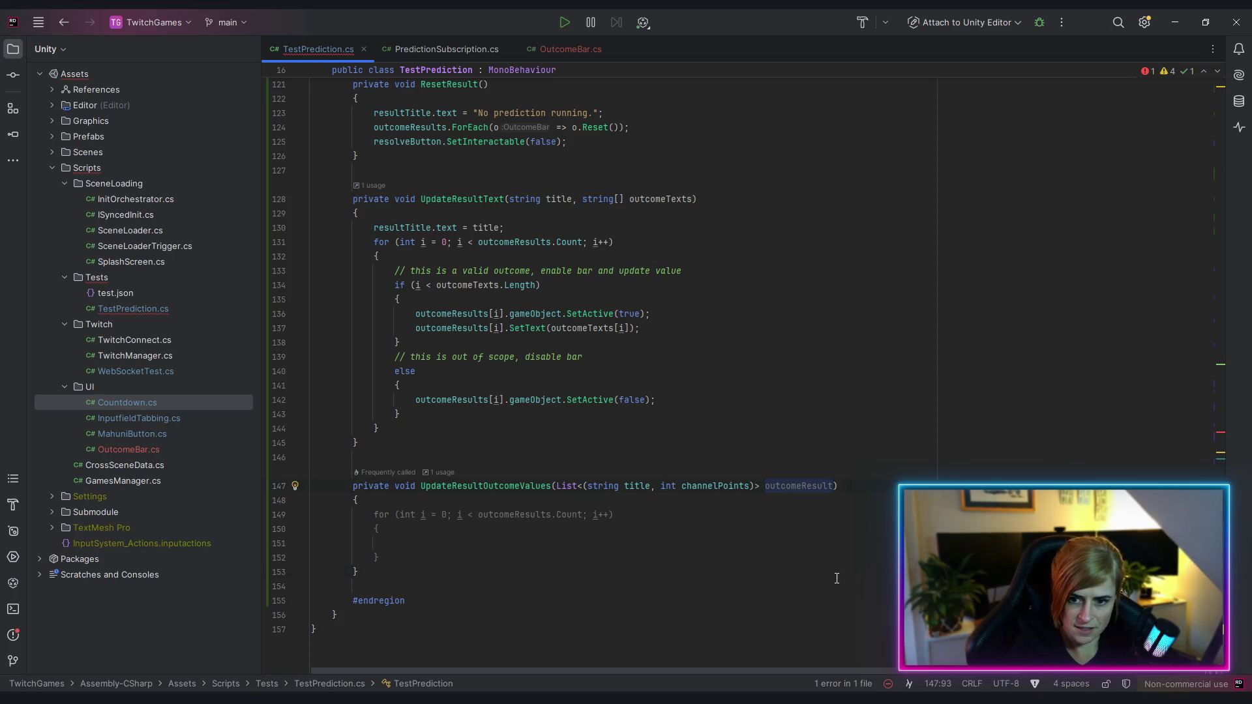
# Rename the outcomeResult parameter to values
pyautogui.moveTo(765, 486); pyautogui.dragTo(833, 486)
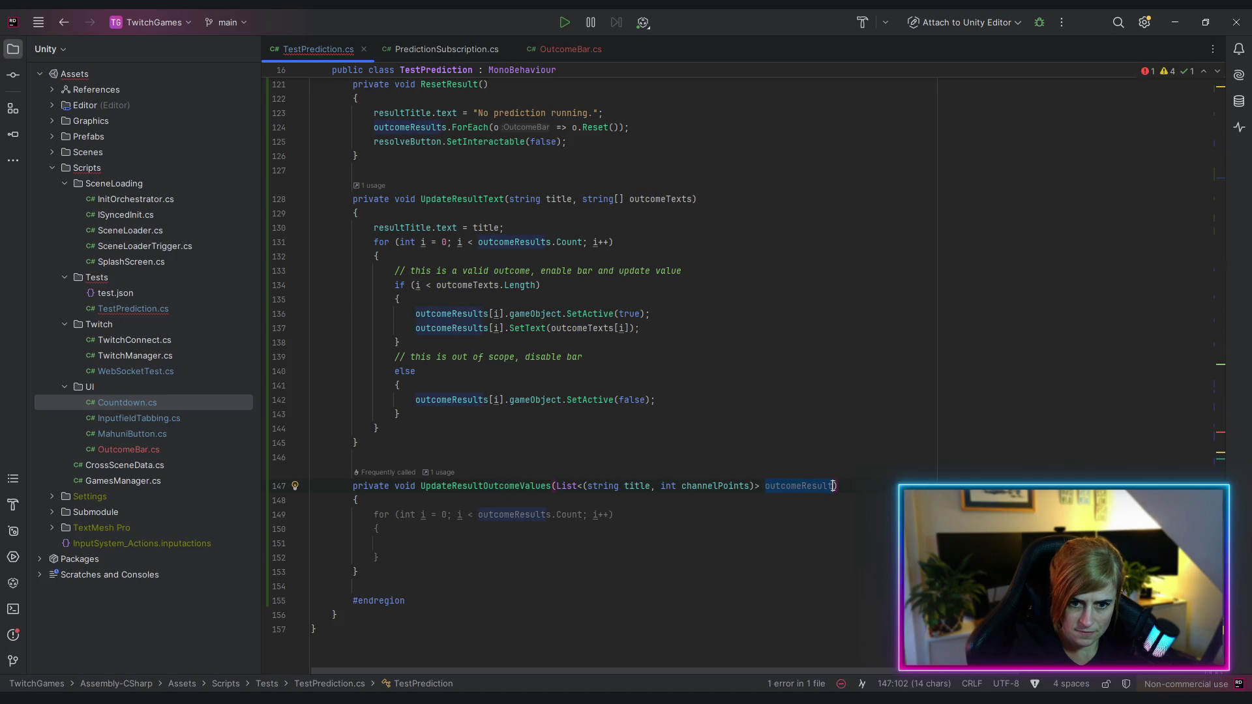
pyautogui.write('values')
pyautogui.click(500, 558)
# Add an outcomeResults[i].OnValueChanged() call in the loop body
pyautogui.click(466, 547)
pyautogui.write('out')
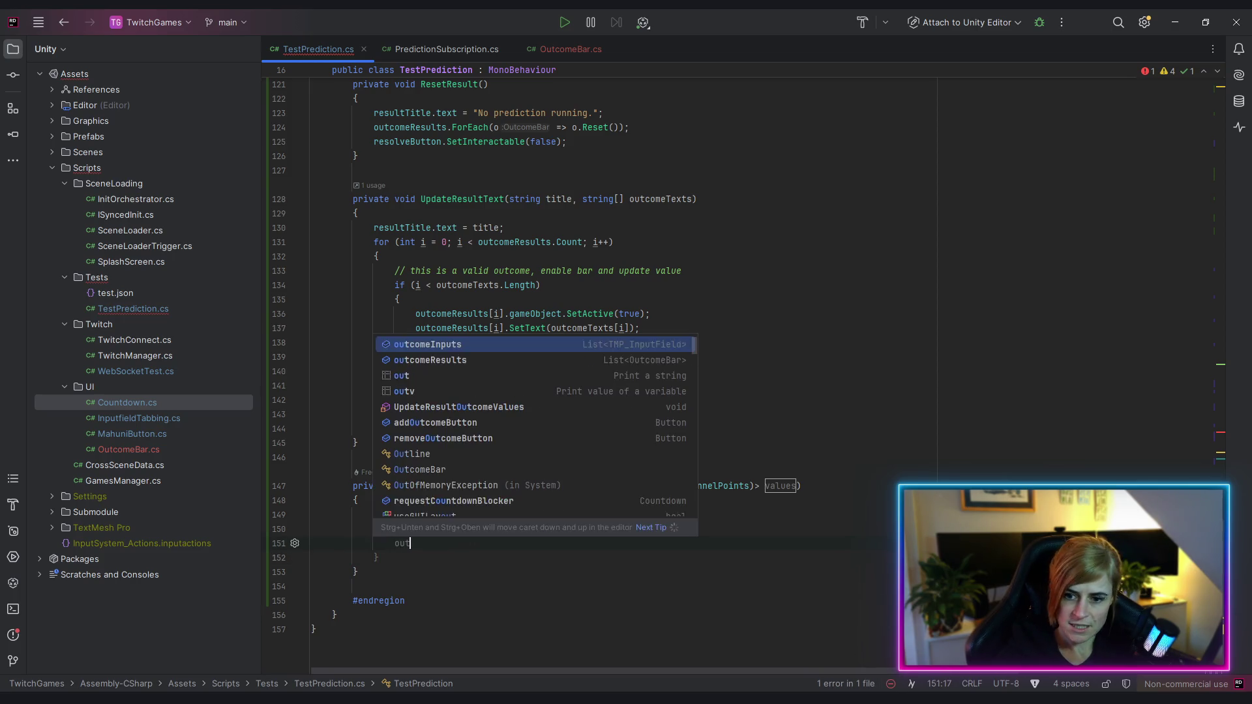
pyautogui.press('Down')
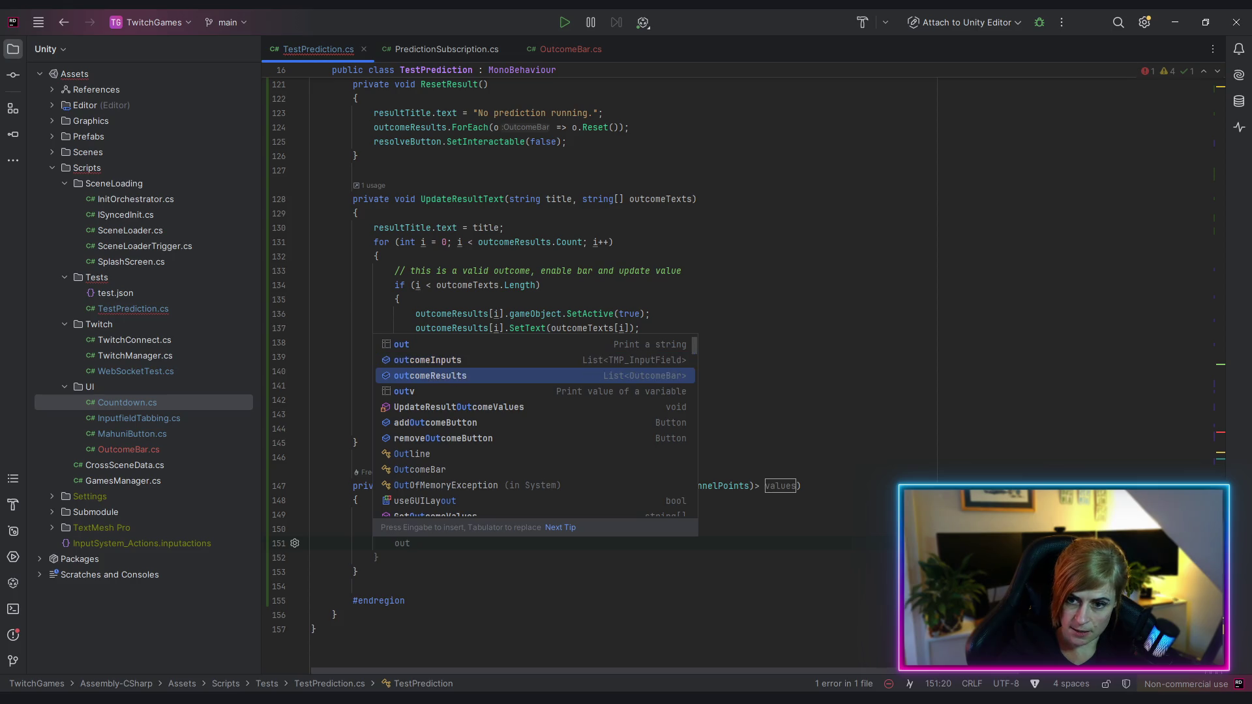
pyautogui.press('Return')
pyautogui.write('[')
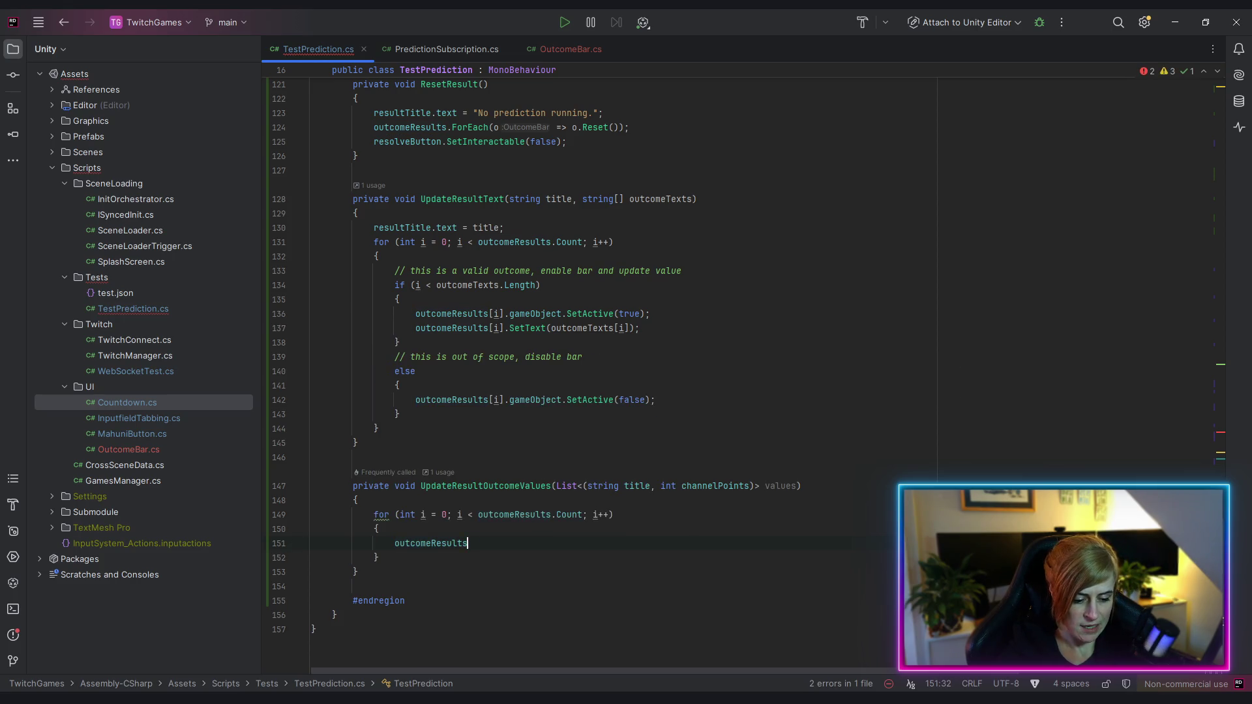
pyautogui.write('i].se')
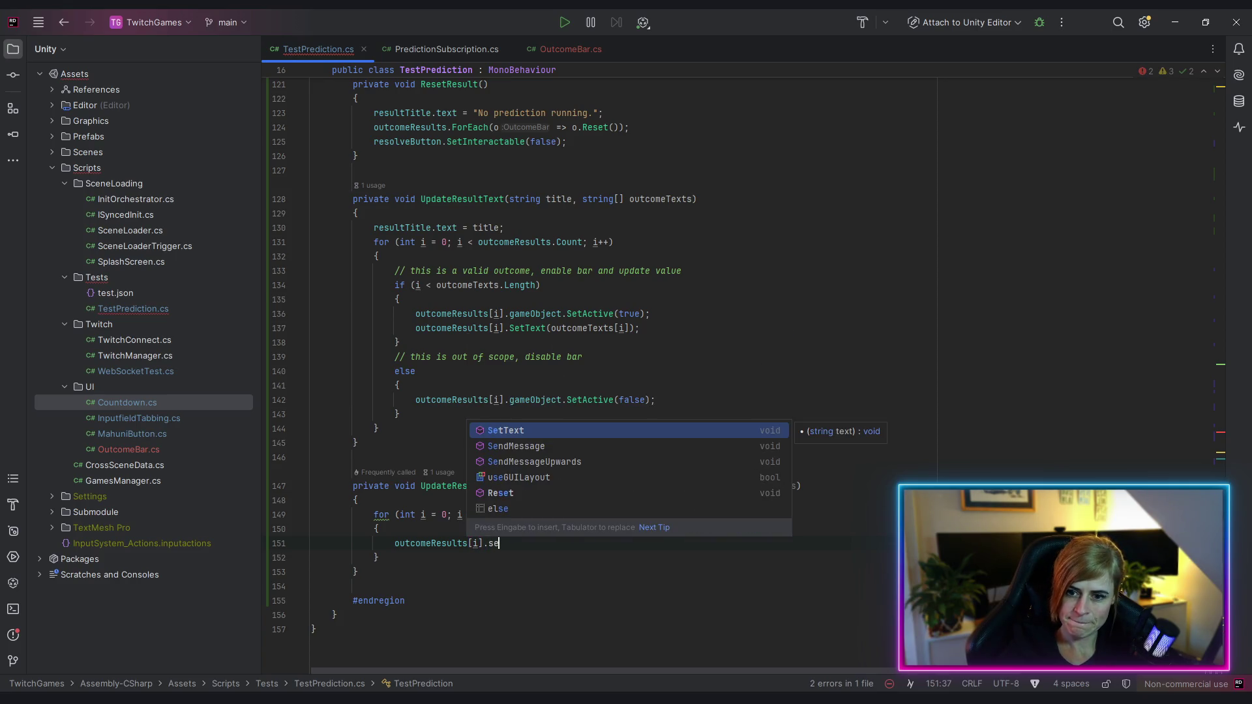
pyautogui.press('BackSpace')
pyautogui.press('BackSpace')
pyautogui.write('u')
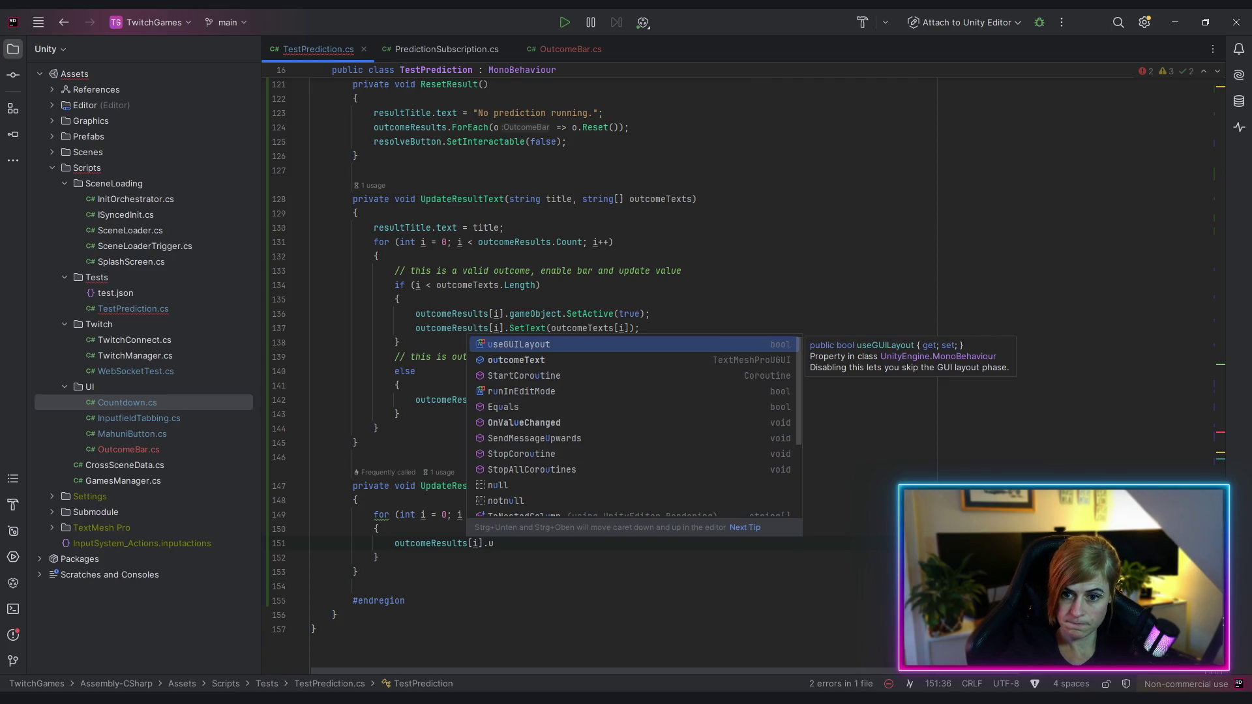
pyautogui.click(542, 424)
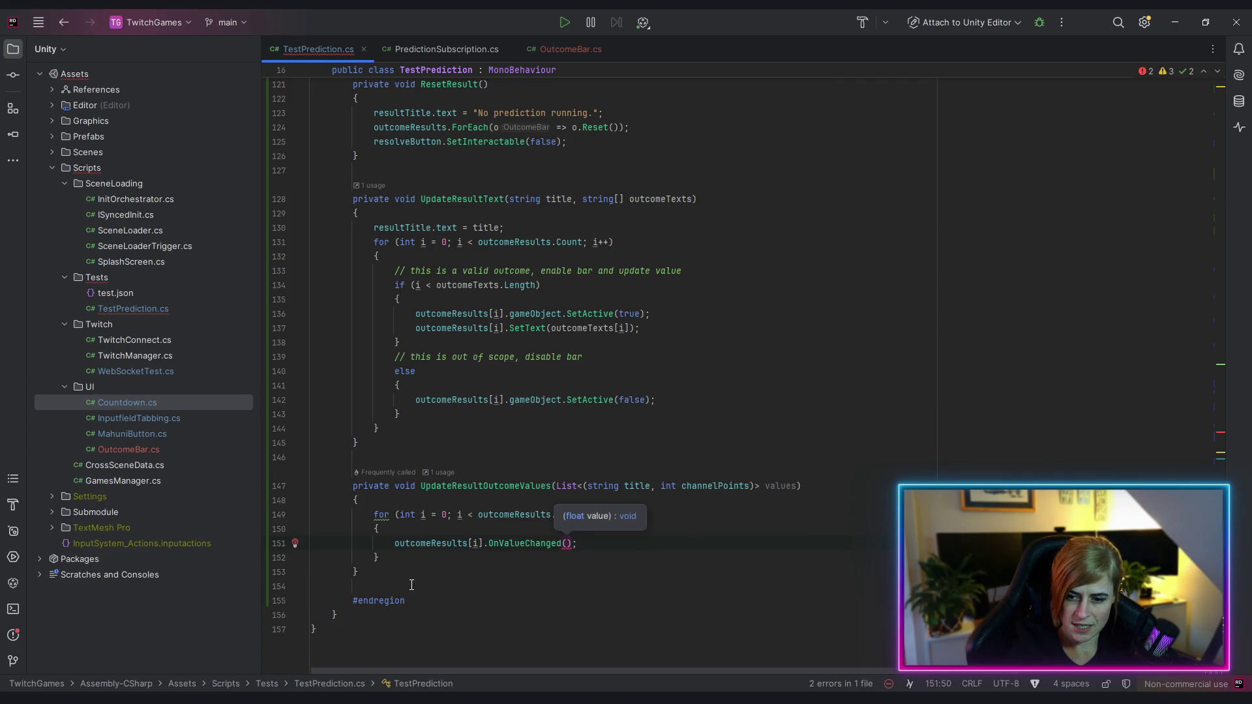
pyautogui.click(426, 529)
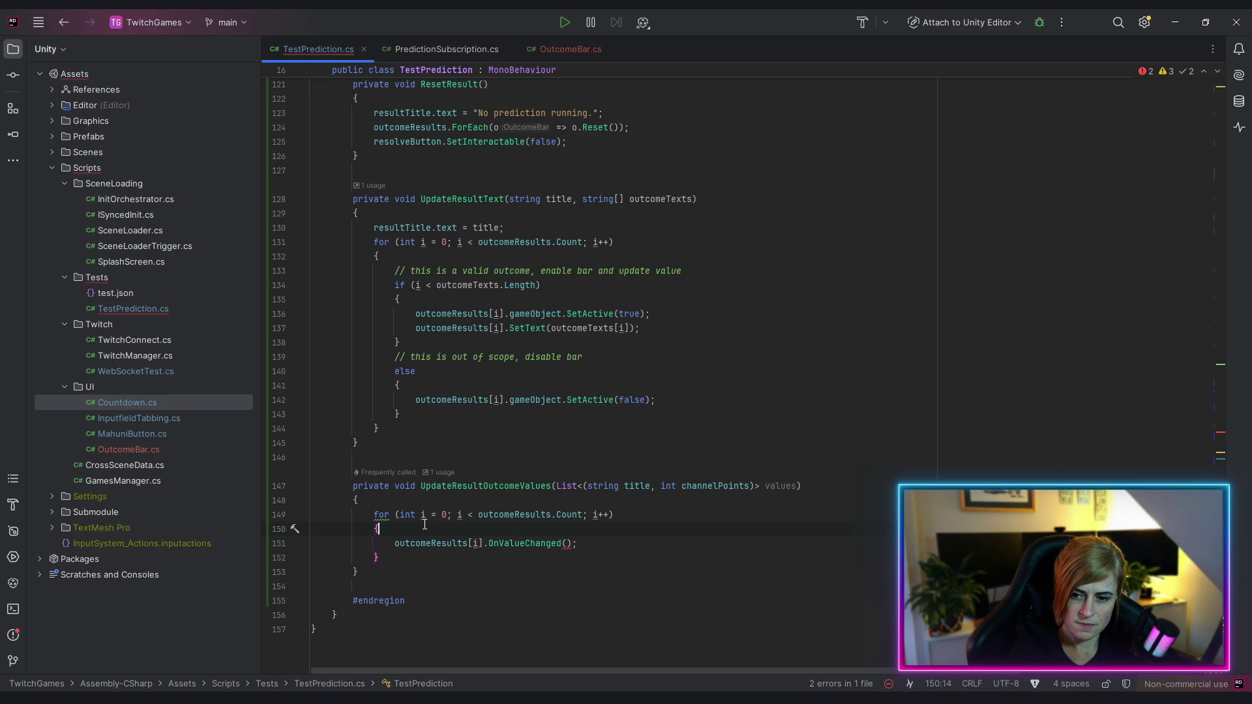
# Pass values[i].channelPoints as the OnValueChanged argument
pyautogui.doubleClick(637, 486)
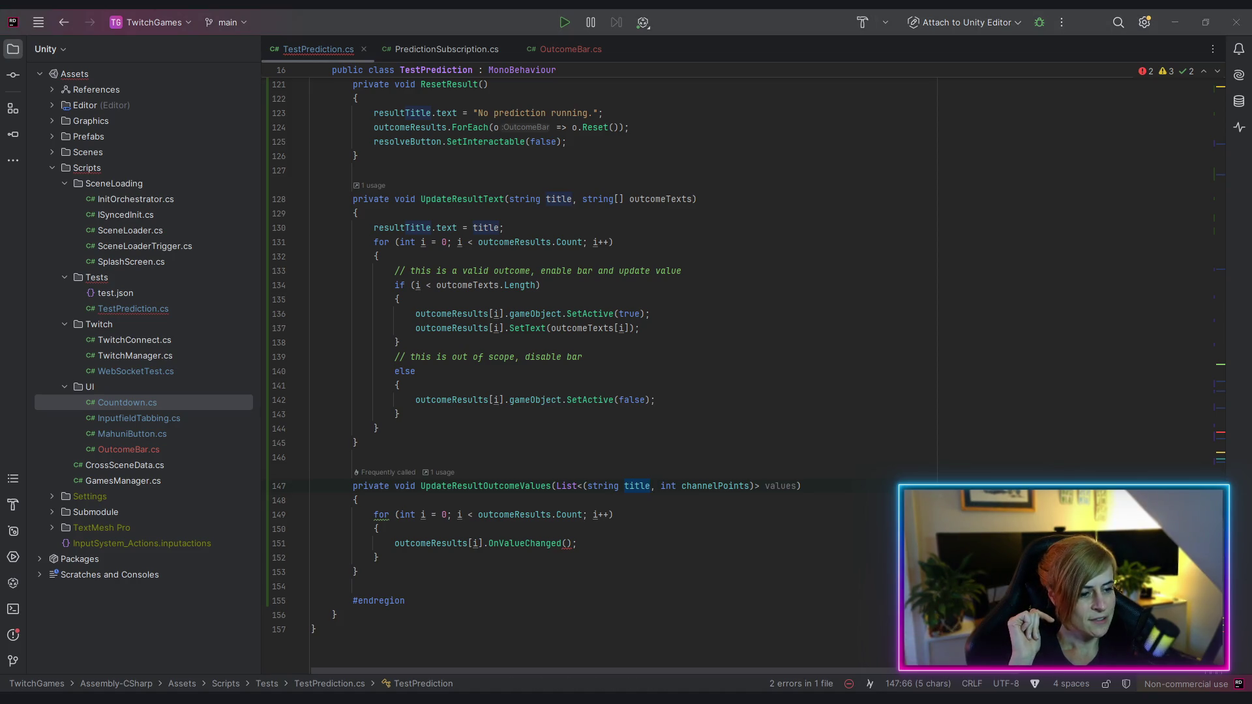
pyautogui.click(567, 543)
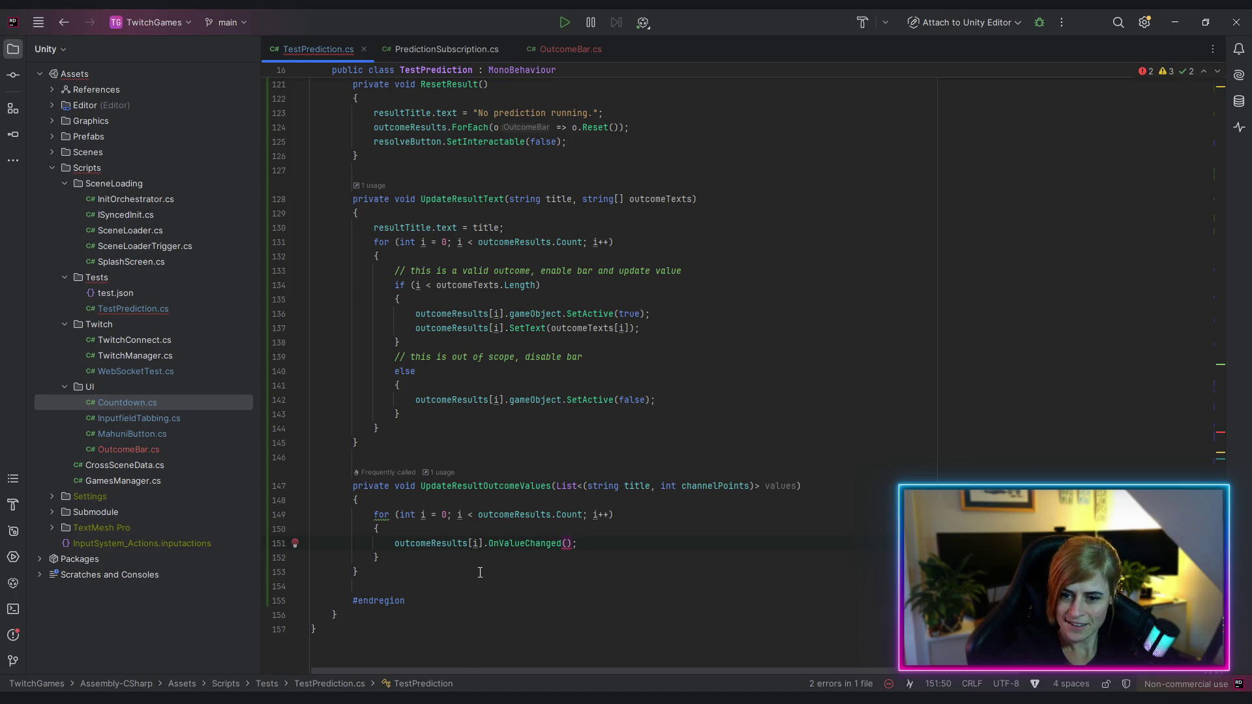
pyautogui.write('values')
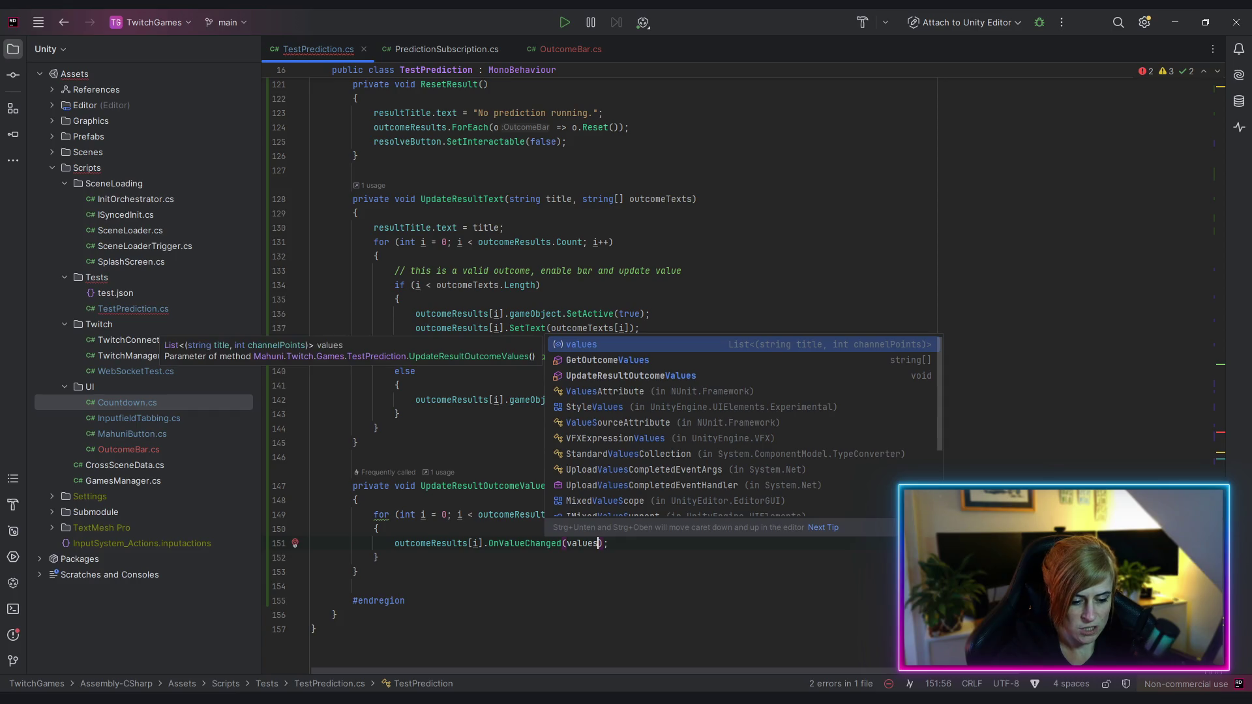
pyautogui.write('[i].')
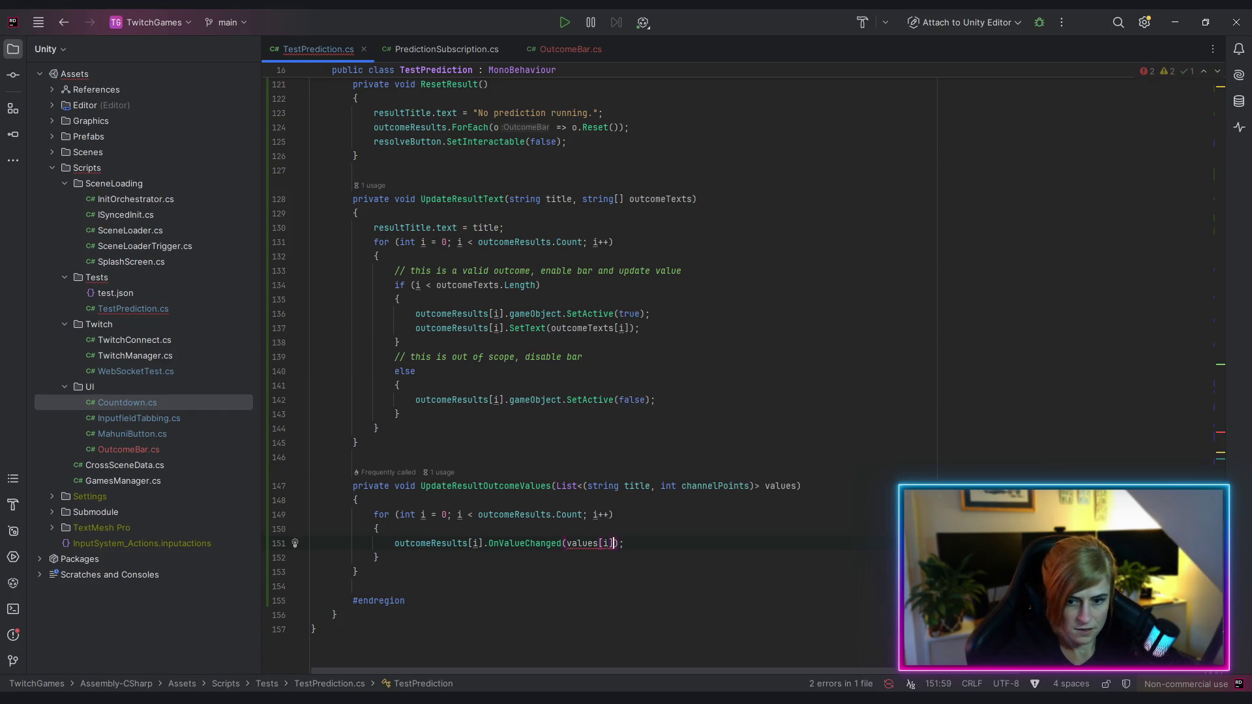
pyautogui.write('.channelPoints')
pyautogui.press('Return')
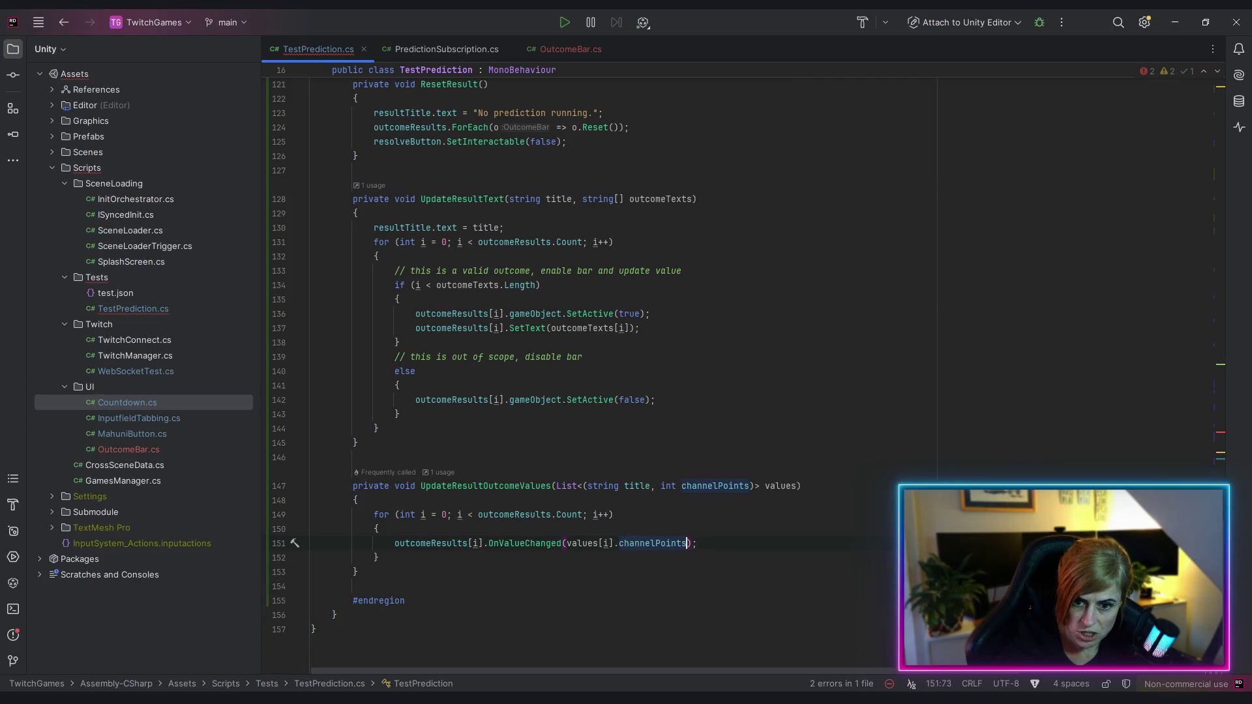
pyautogui.click(626, 586)
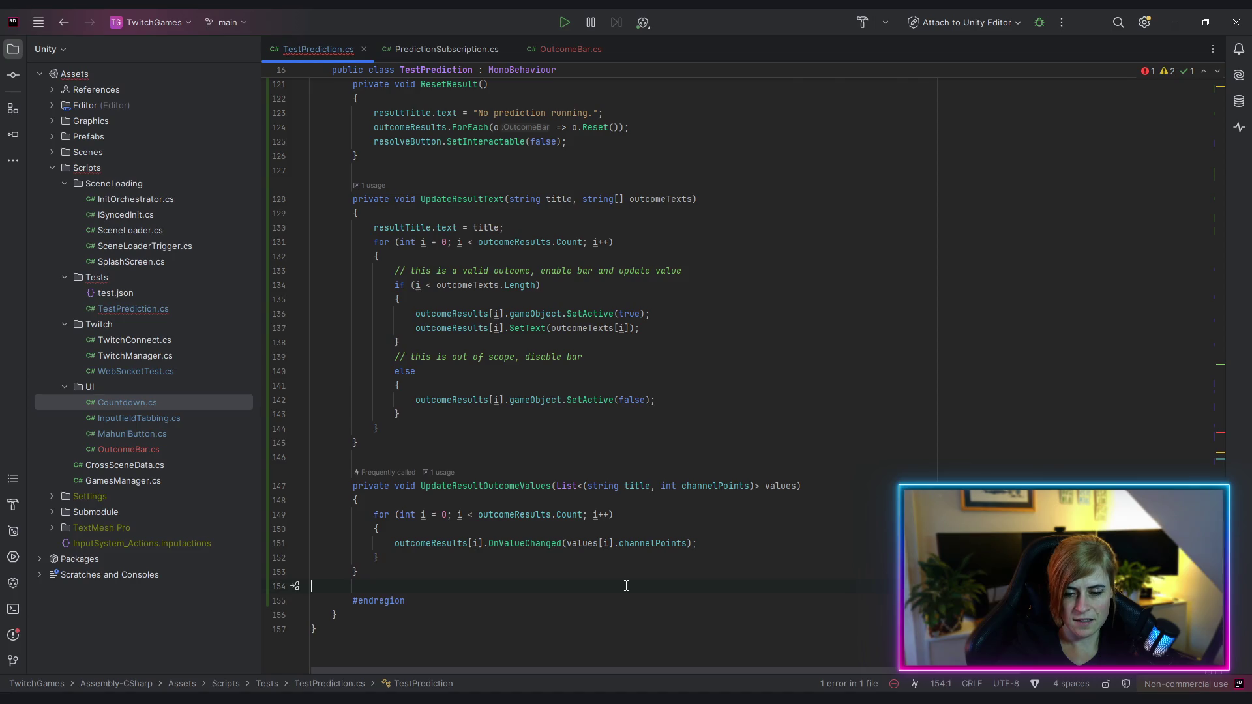
pyautogui.click(481, 496)
# Add '// todo: get total channelpoints' at the top of UpdateResultOutcomeValues
pyautogui.press('Return')
pyautogui.press('Return')
pyautogui.press('Up')
pyautogui.write('// ')
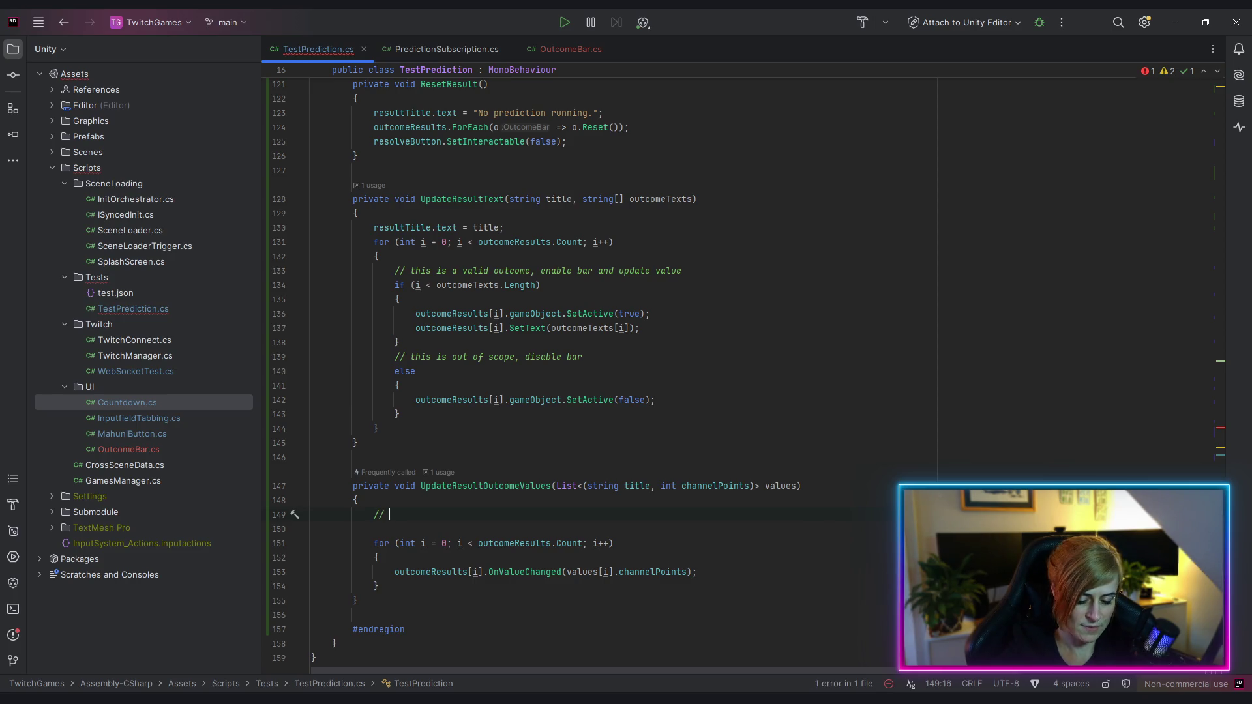
pyautogui.write('todo: get total channelpoints')
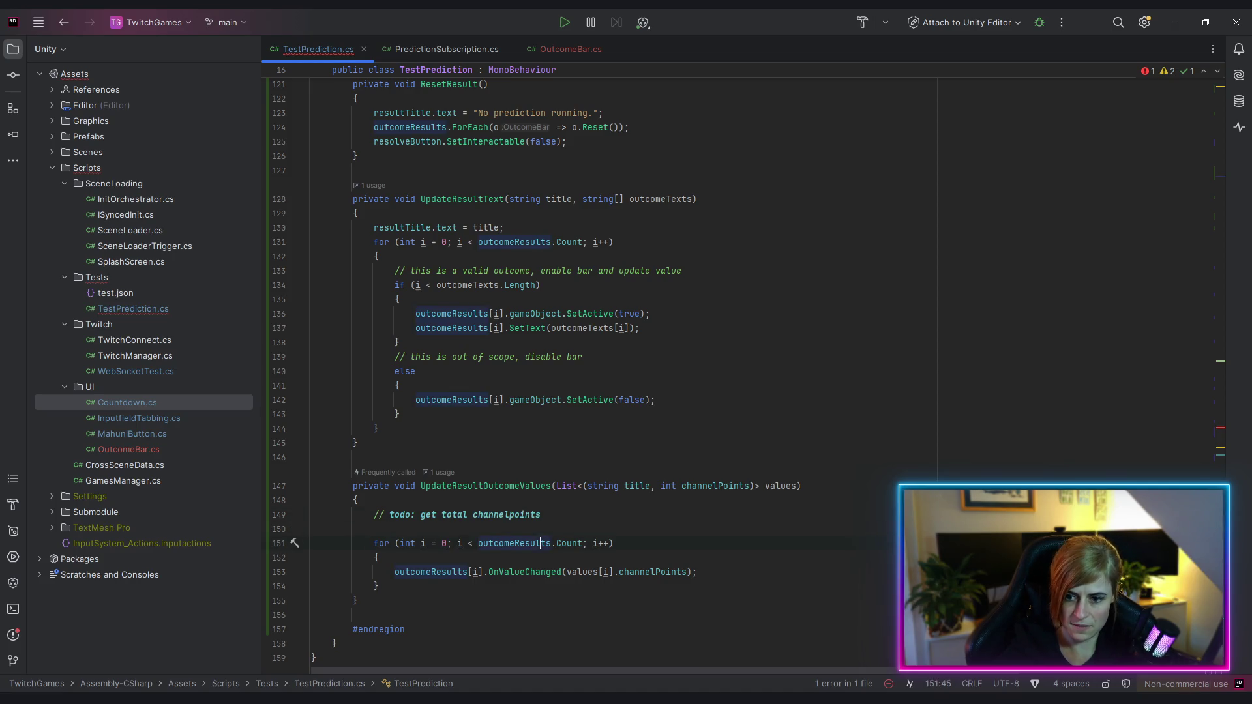
# Add '// set procentual distribution to outcome' inside the loop and dismiss the typo suggestions
pyautogui.click(381, 558)
pyautogui.press('Return')
pyautogui.write('// set ')
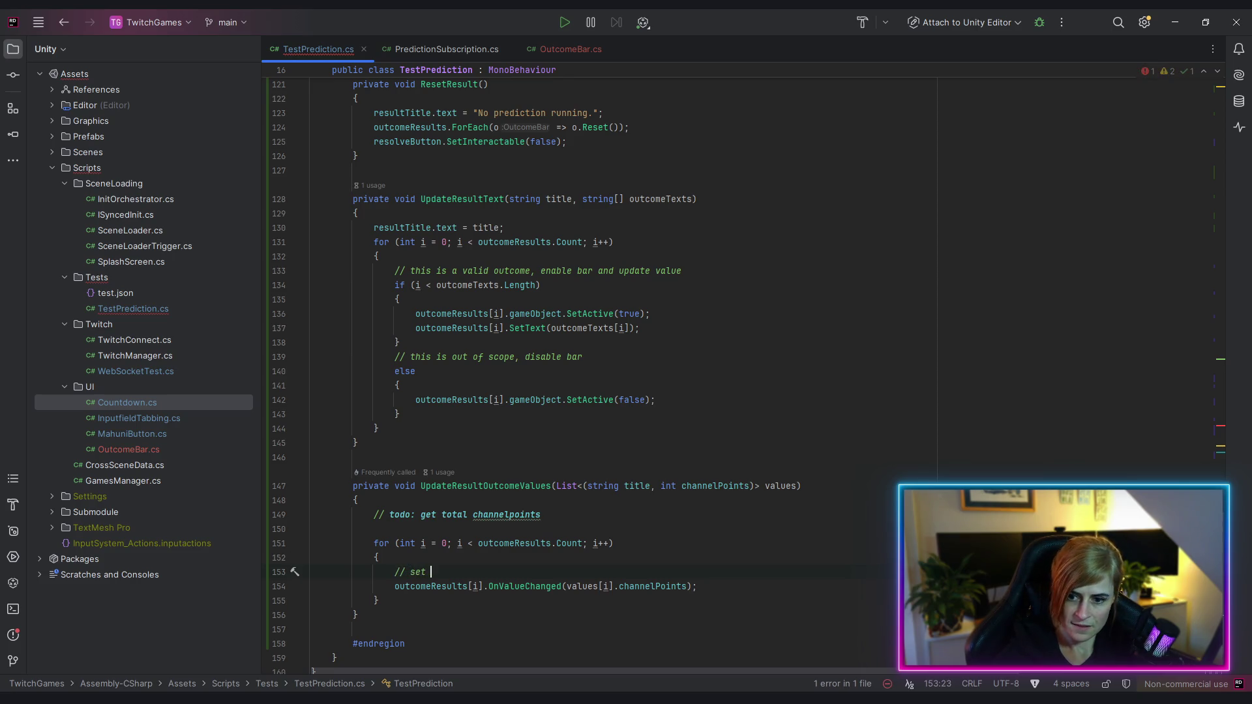
pyautogui.write('procentual ')
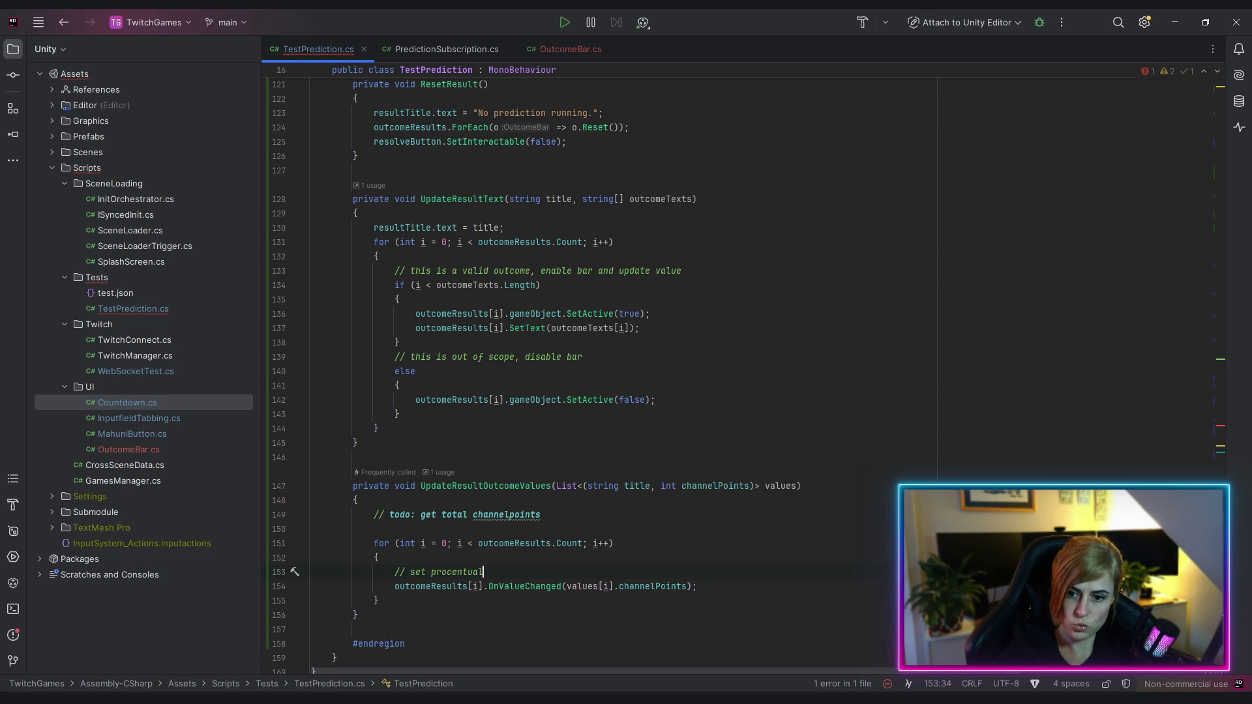
pyautogui.write('dis')
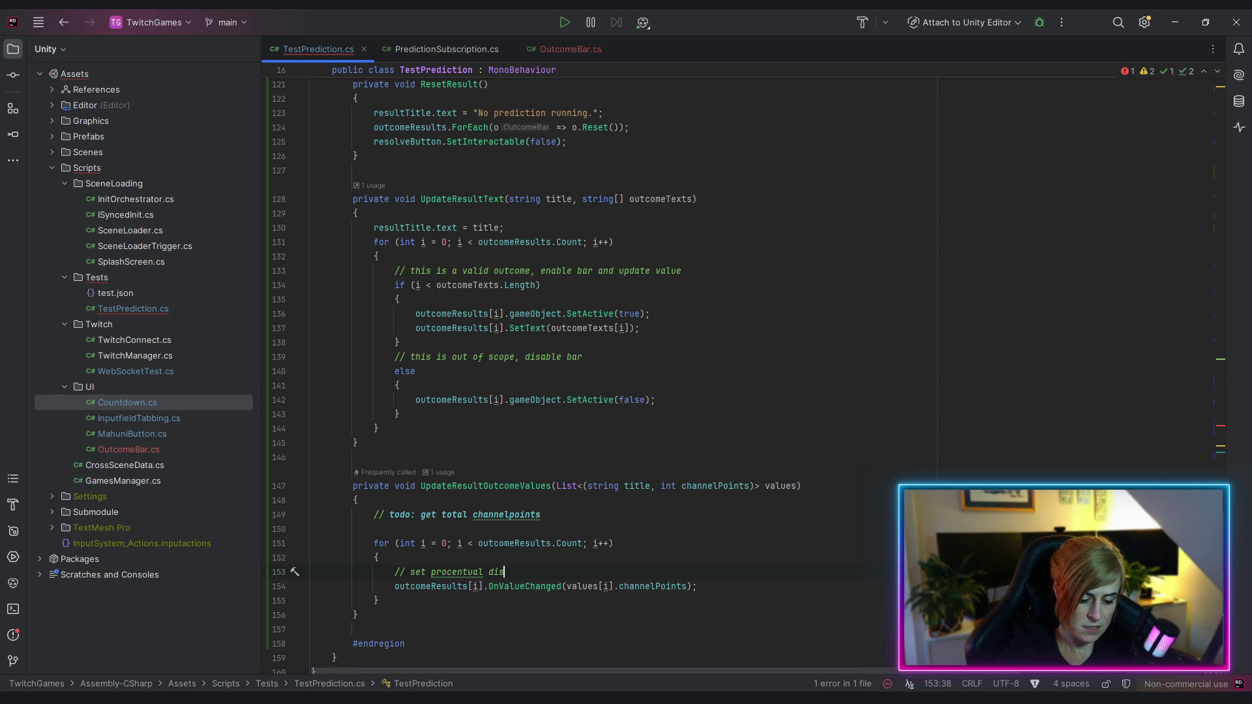
pyautogui.write('tribution ')
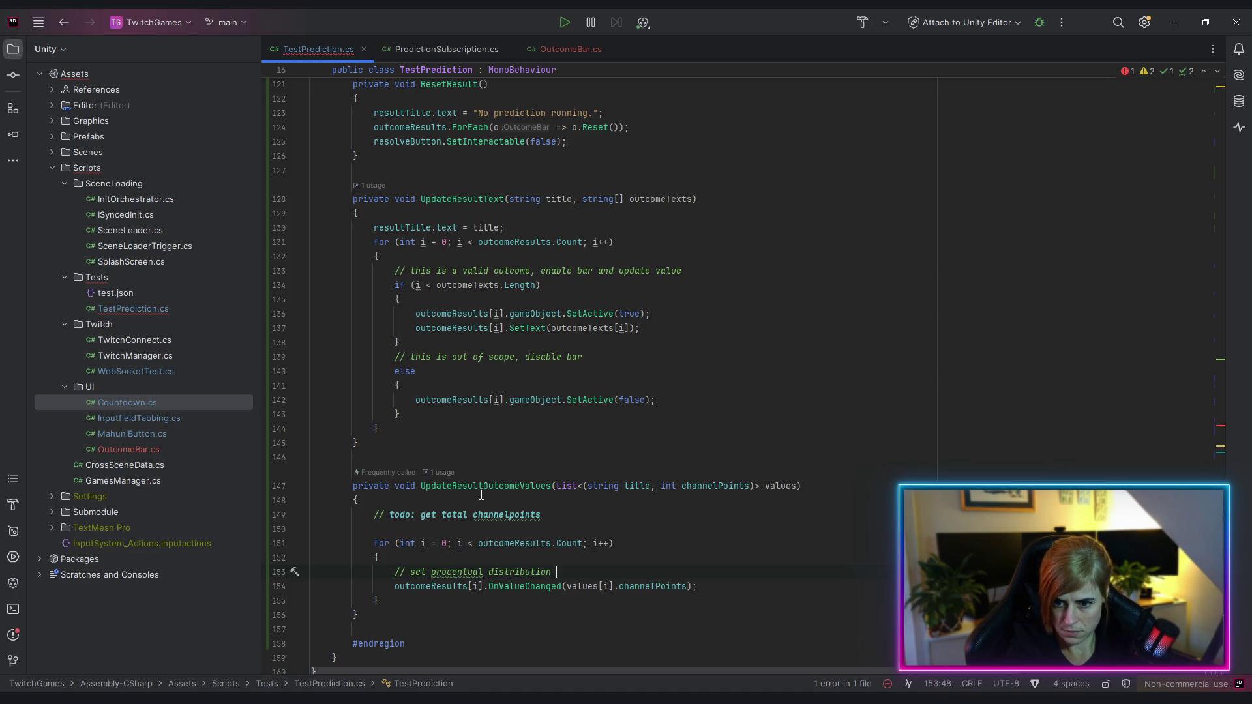
pyautogui.write('to outcome')
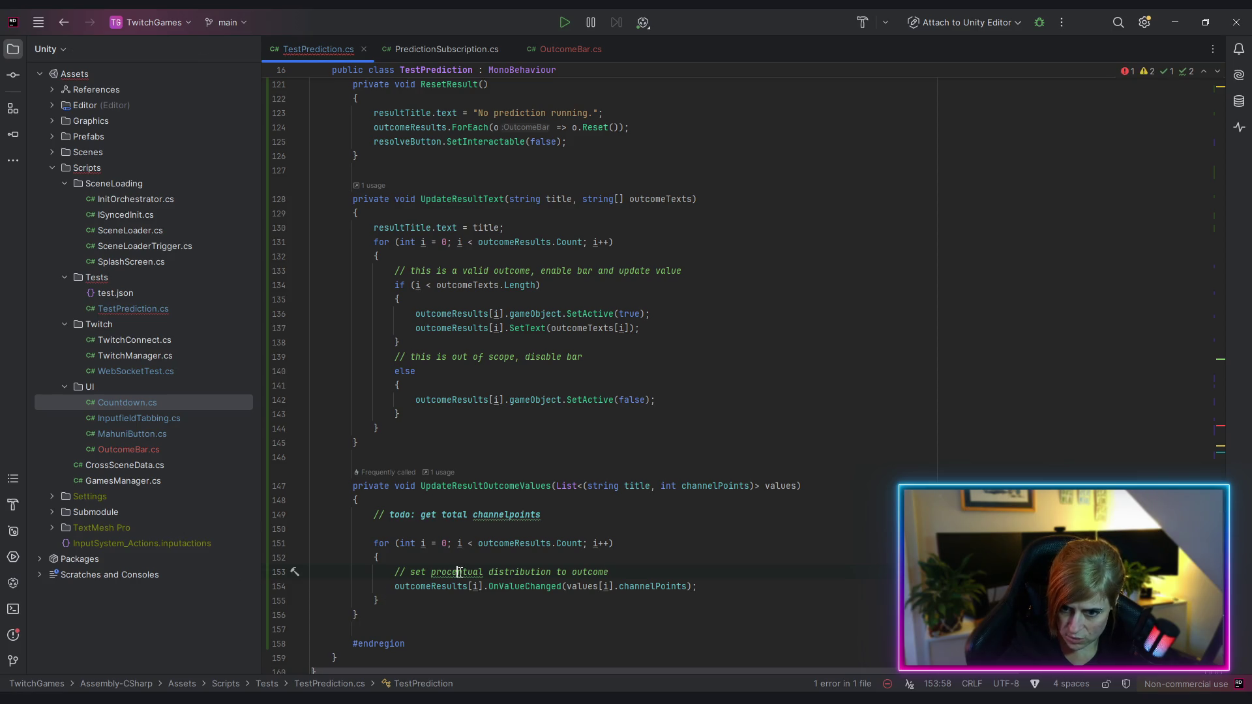
pyautogui.click(295, 572)
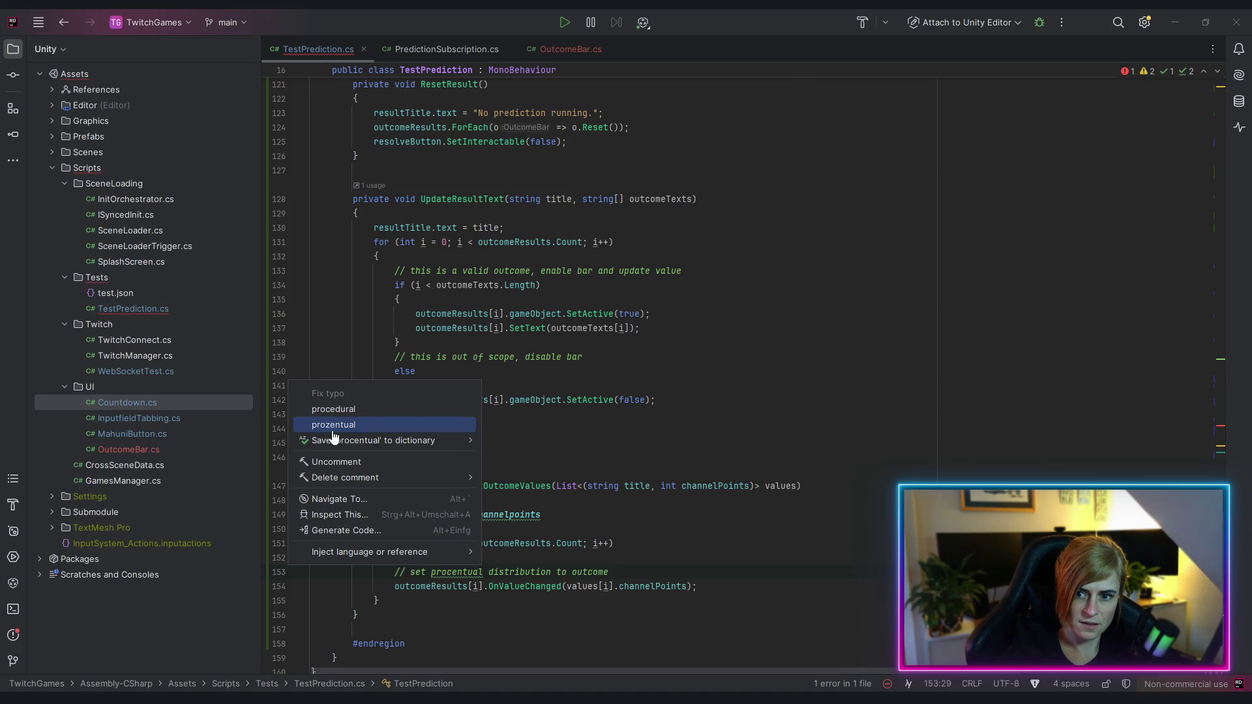
pyautogui.click(356, 450)
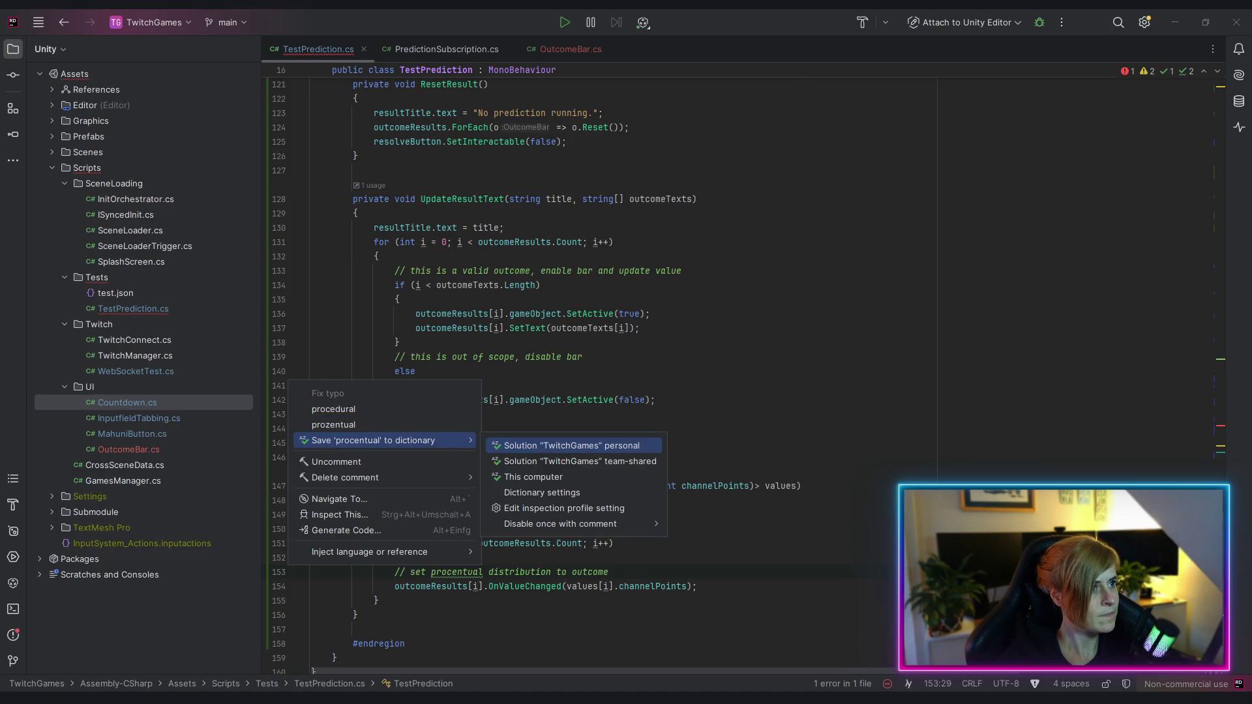
pyautogui.press('Return')
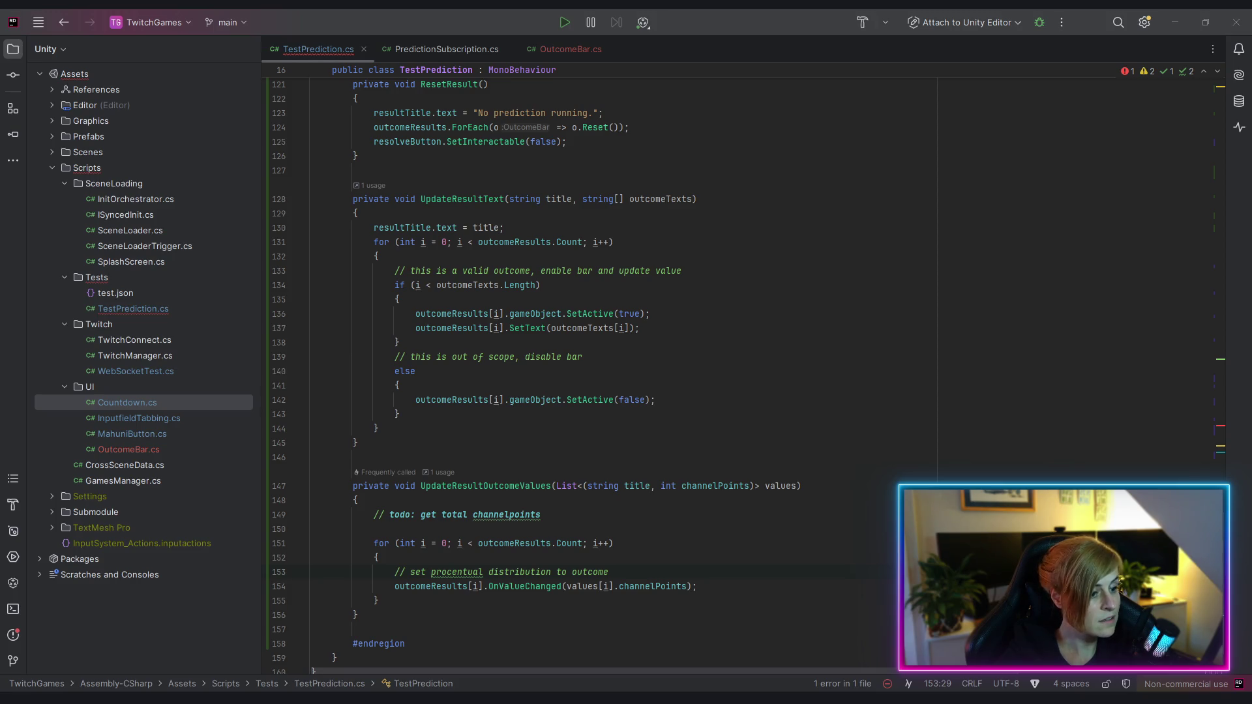
pyautogui.click(435, 572)
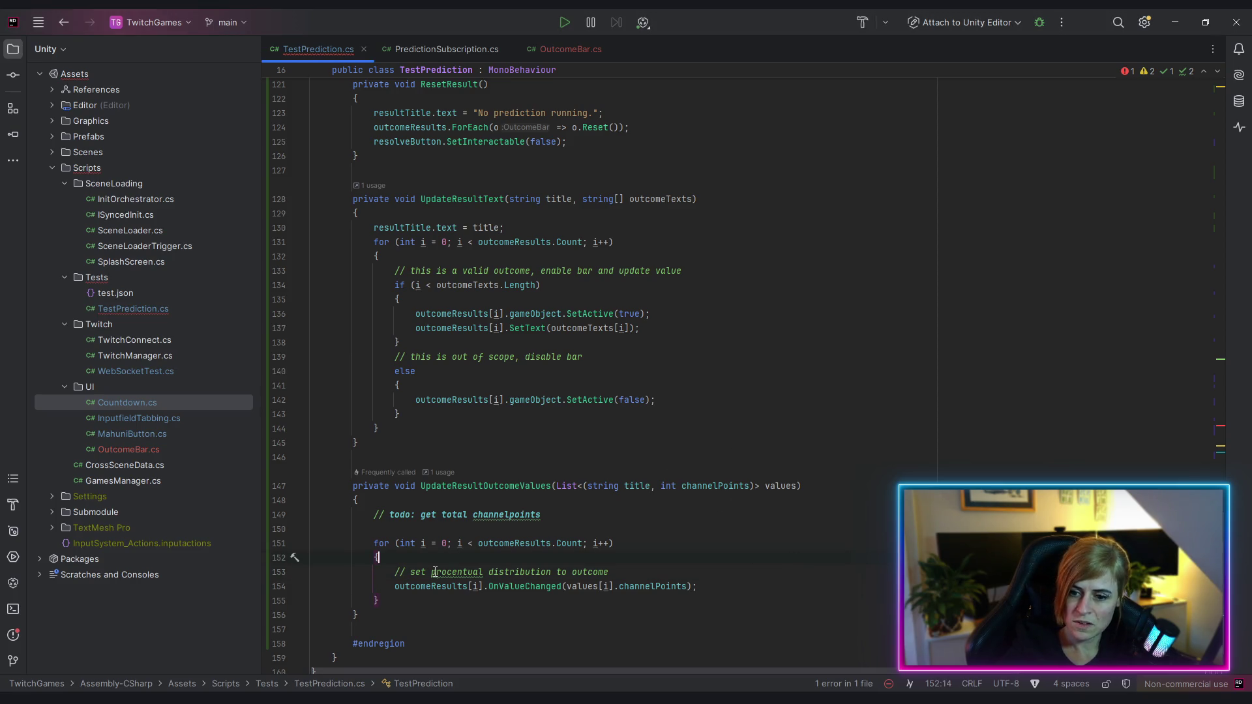
pyautogui.scroll(-2, 606, 564)
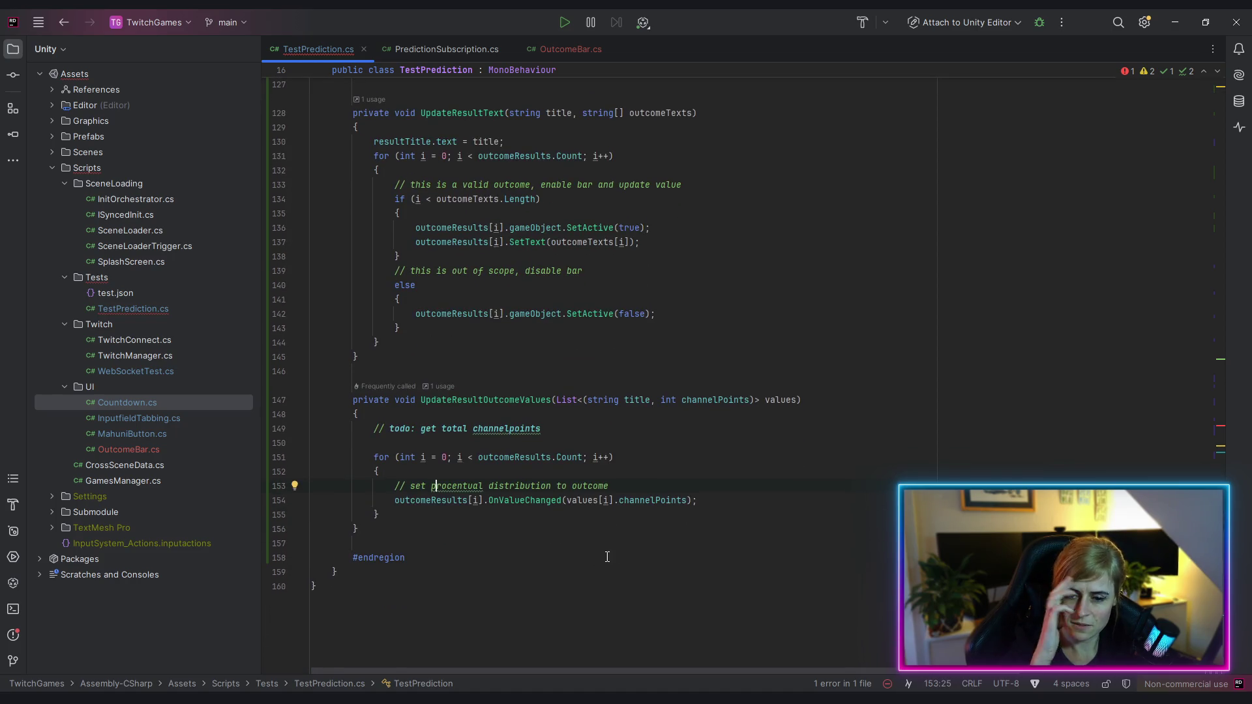
# Below the todo comment, start an int totalChannelPoints declaration from completion, trimming the unwanted Count
pyautogui.click(586, 433)
pyautogui.press('Return')
pyautogui.write('int total')
pyautogui.press('Tab')
pyautogui.press('BackSpace')
pyautogui.press('BackSpace')
pyautogui.press('BackSpace')
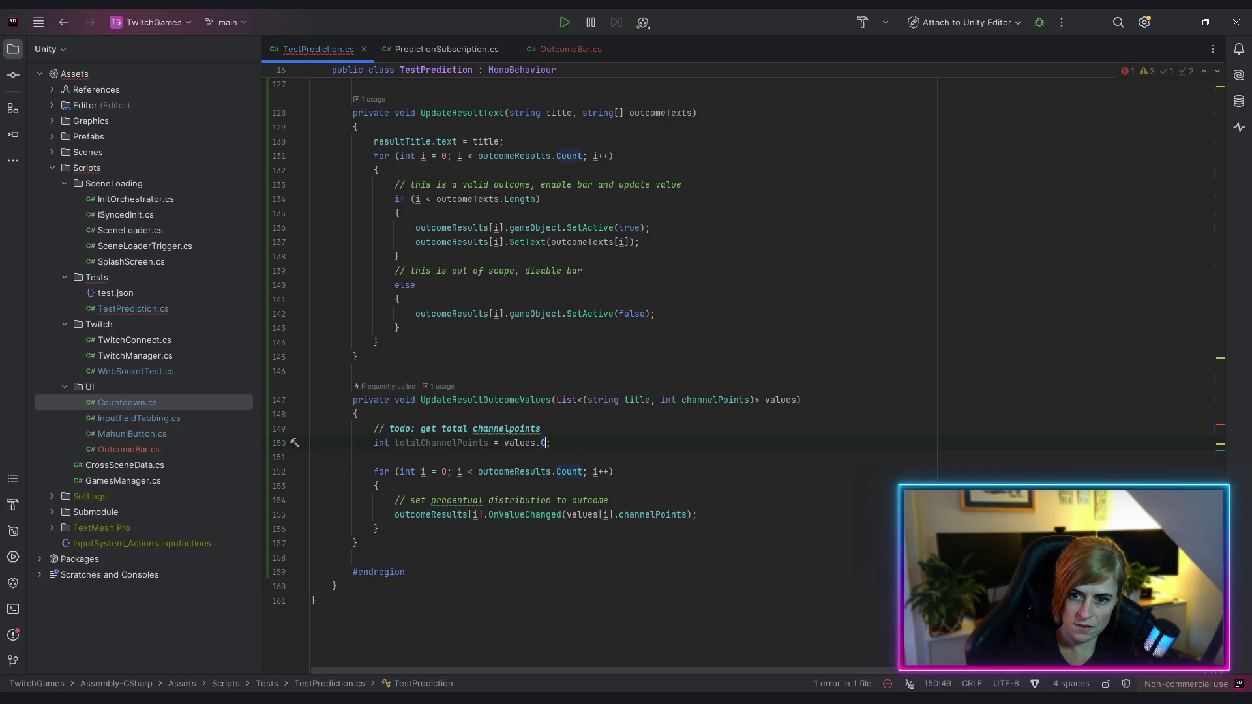
pyautogui.press('BackSpace')
# Complete the declaration as values.Sum(v => v.channelPoints)
pyautogui.hotkey('ctrl', 'space')
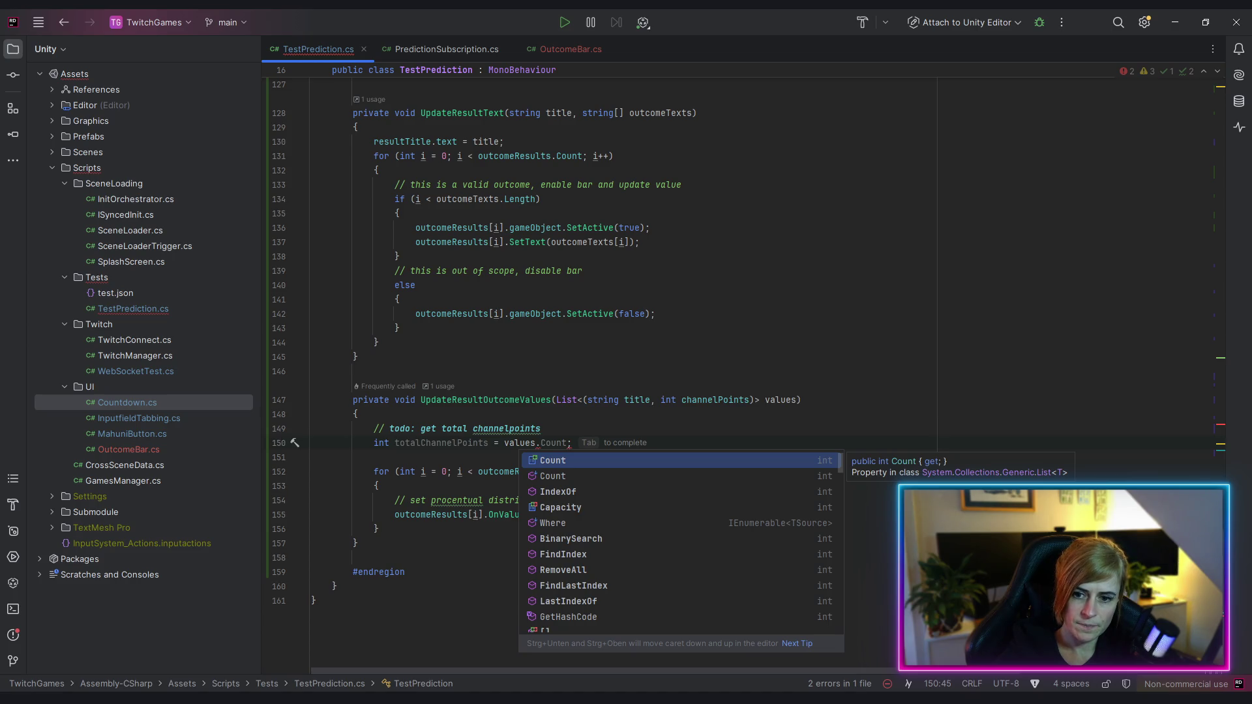
pyautogui.write('s')
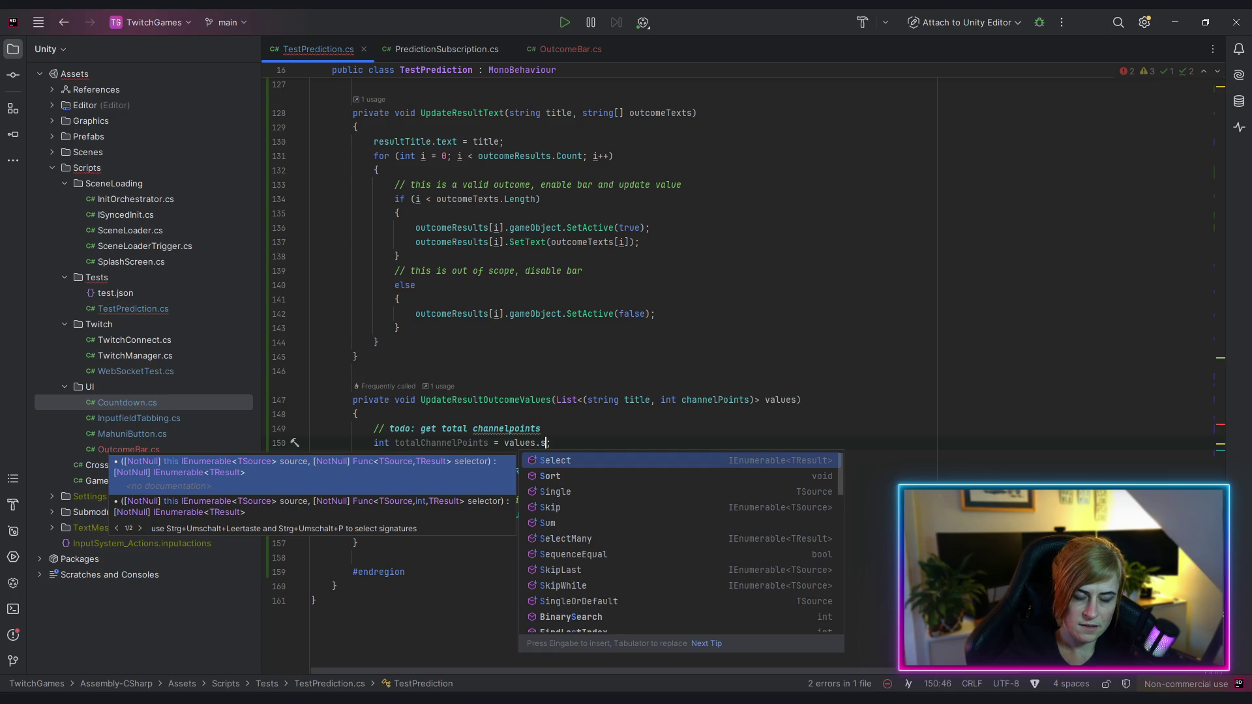
pyautogui.press('BackSpace')
pyautogui.press('BackSpace')
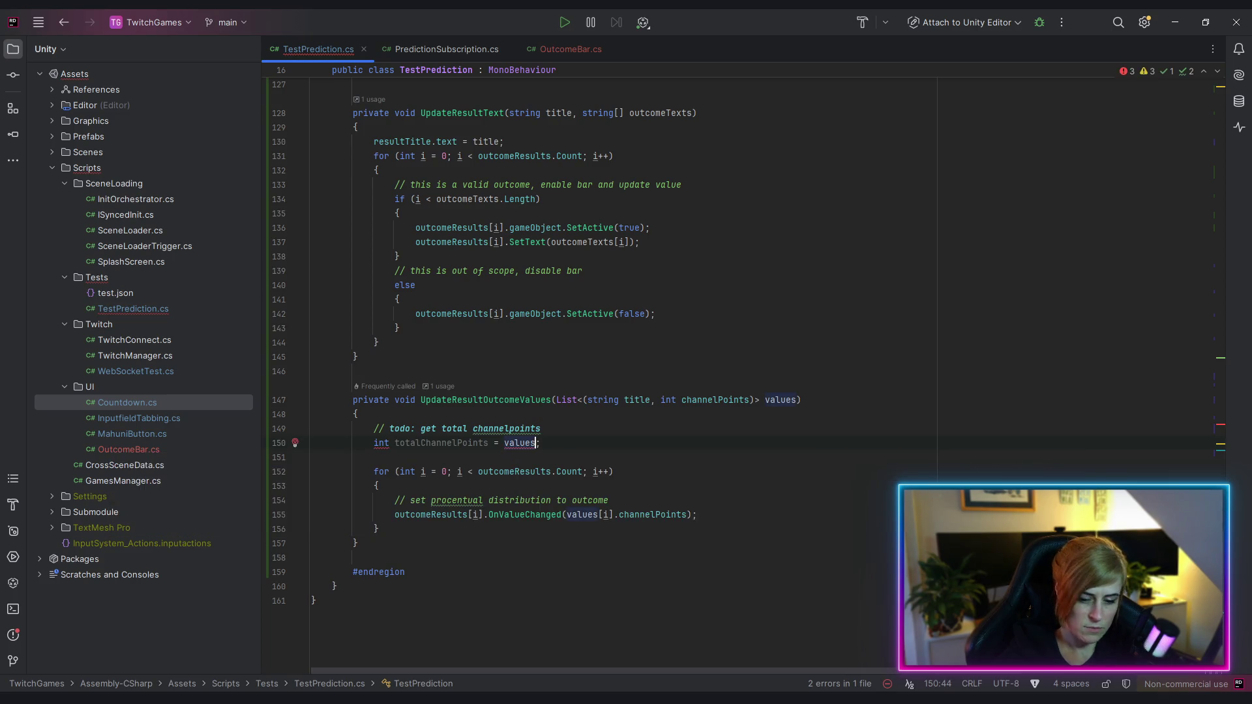
pyautogui.write('.Su')
pyautogui.press('Return')
pyautogui.press('Escape')
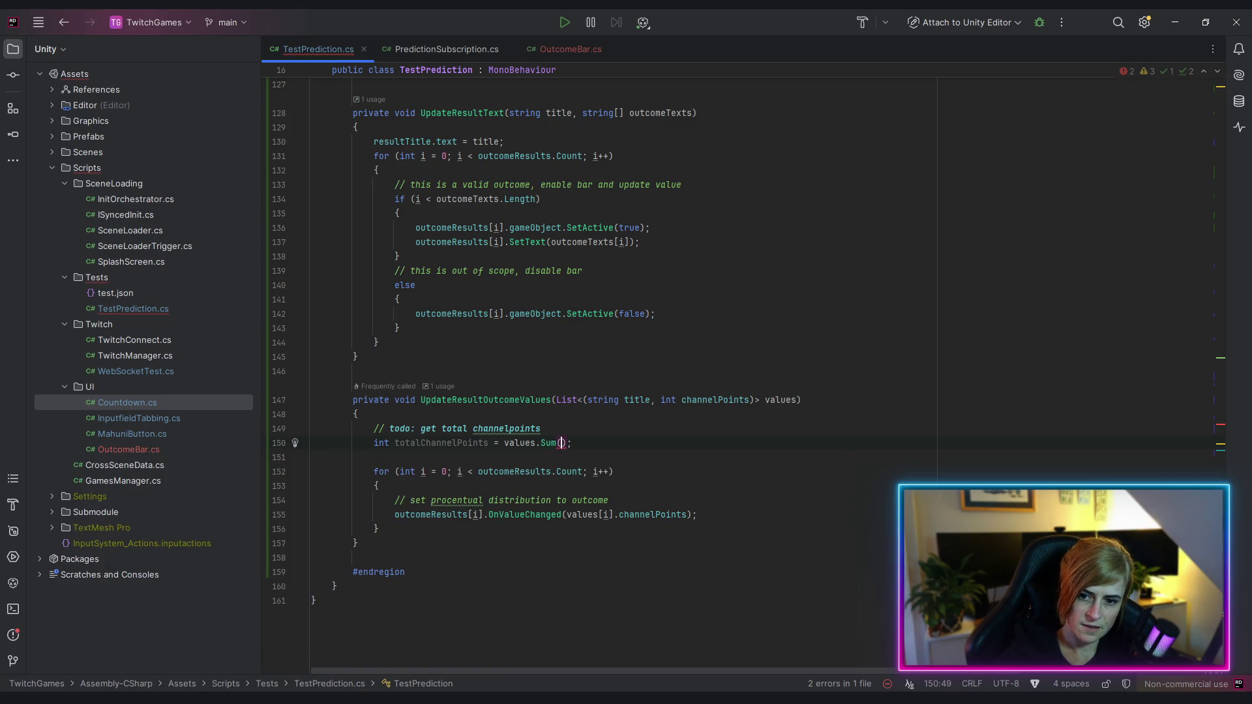
pyautogui.hotkey('ctrl', 'p')
pyautogui.write('v =>')
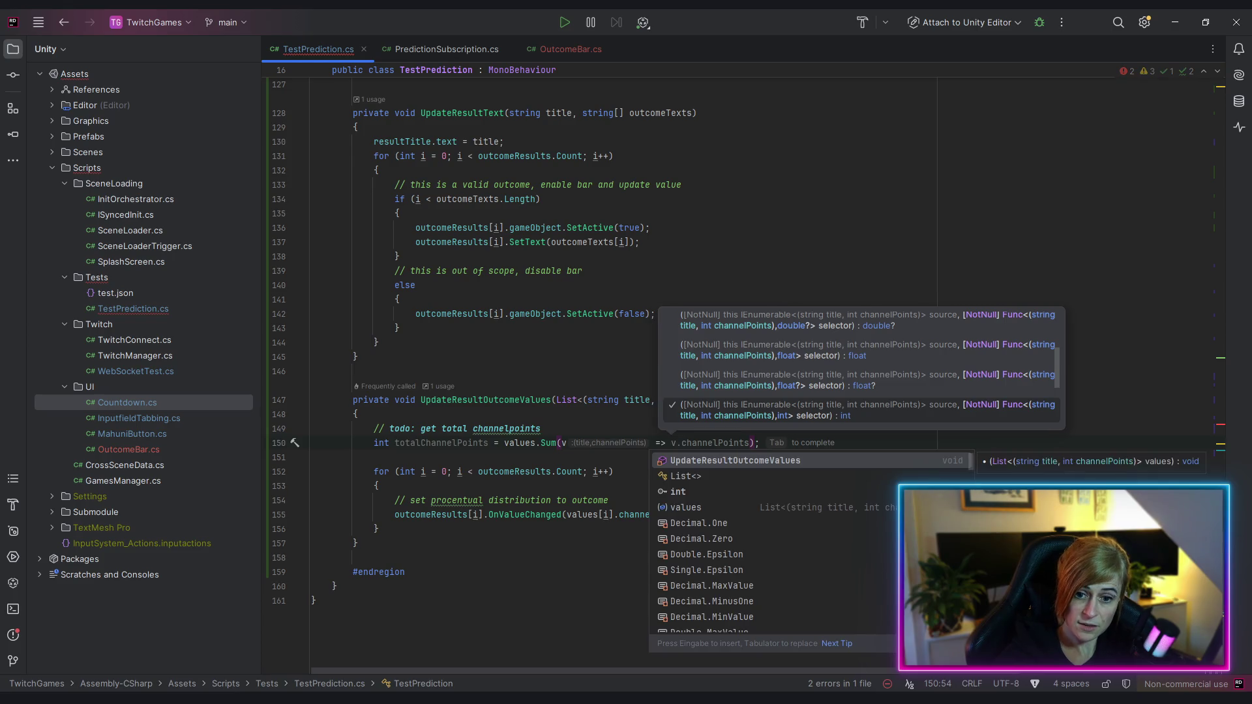
pyautogui.press('Tab')
pyautogui.press('Escape')
pyautogui.click(719, 586)
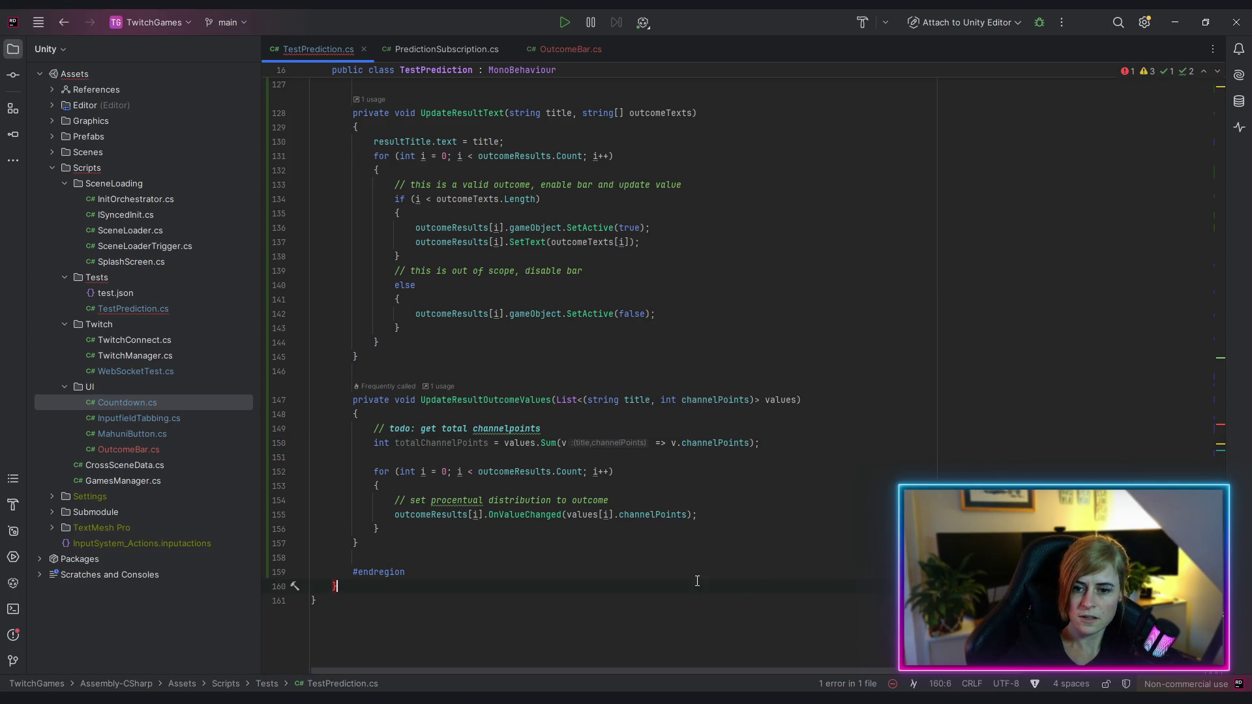
# Make the OnValueChanged argument on line 155 start with totalChannelPoints /
pyautogui.click(426, 442)
pyautogui.click(737, 587)
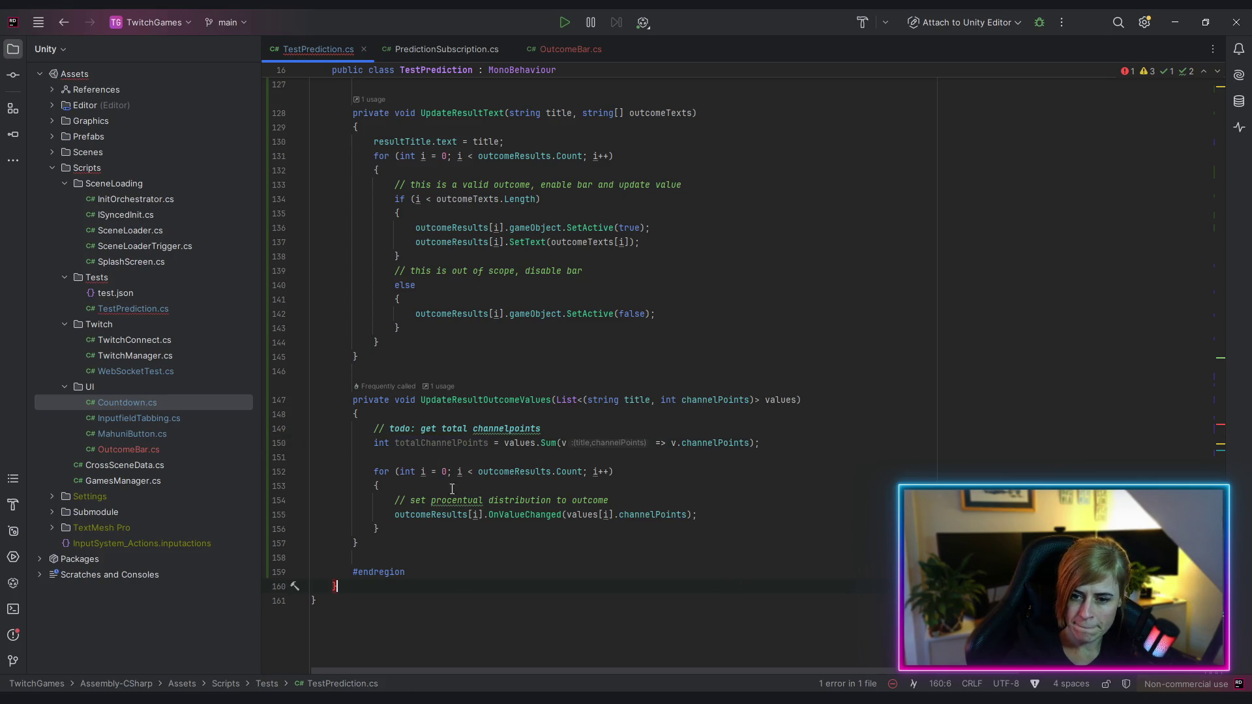
pyautogui.click(566, 515)
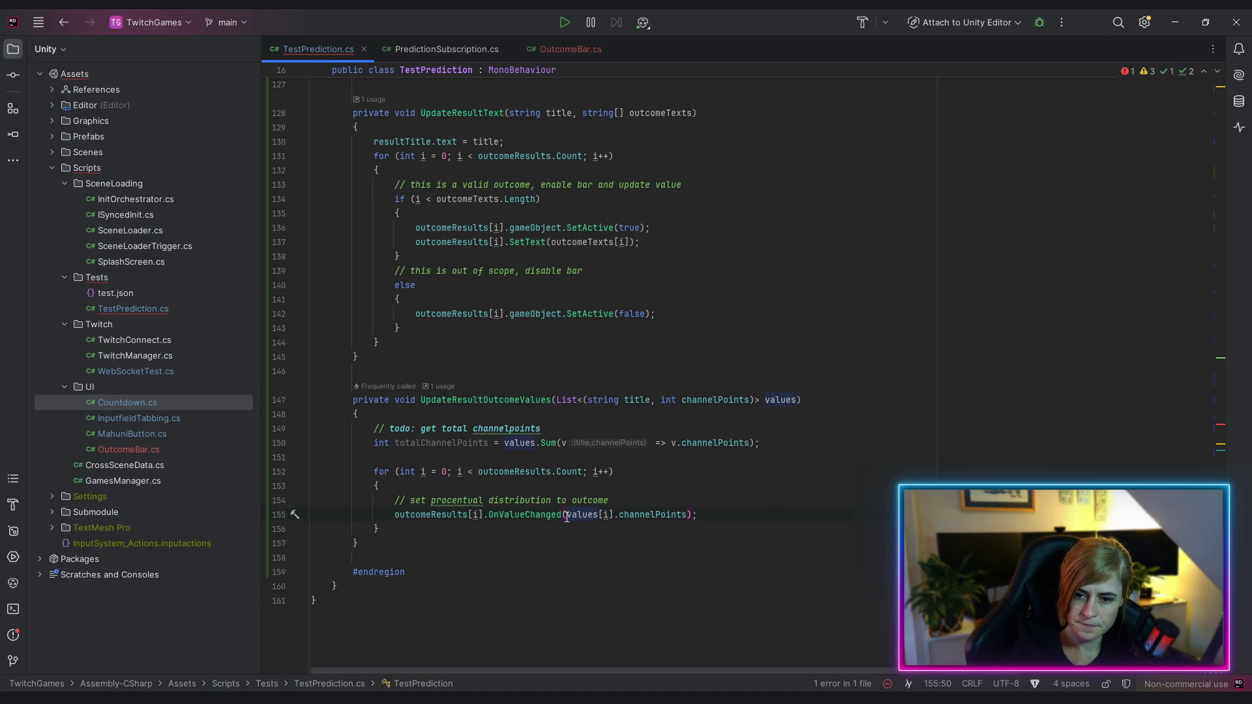
pyautogui.write('tot')
pyautogui.press('Return')
pyautogui.write('/')
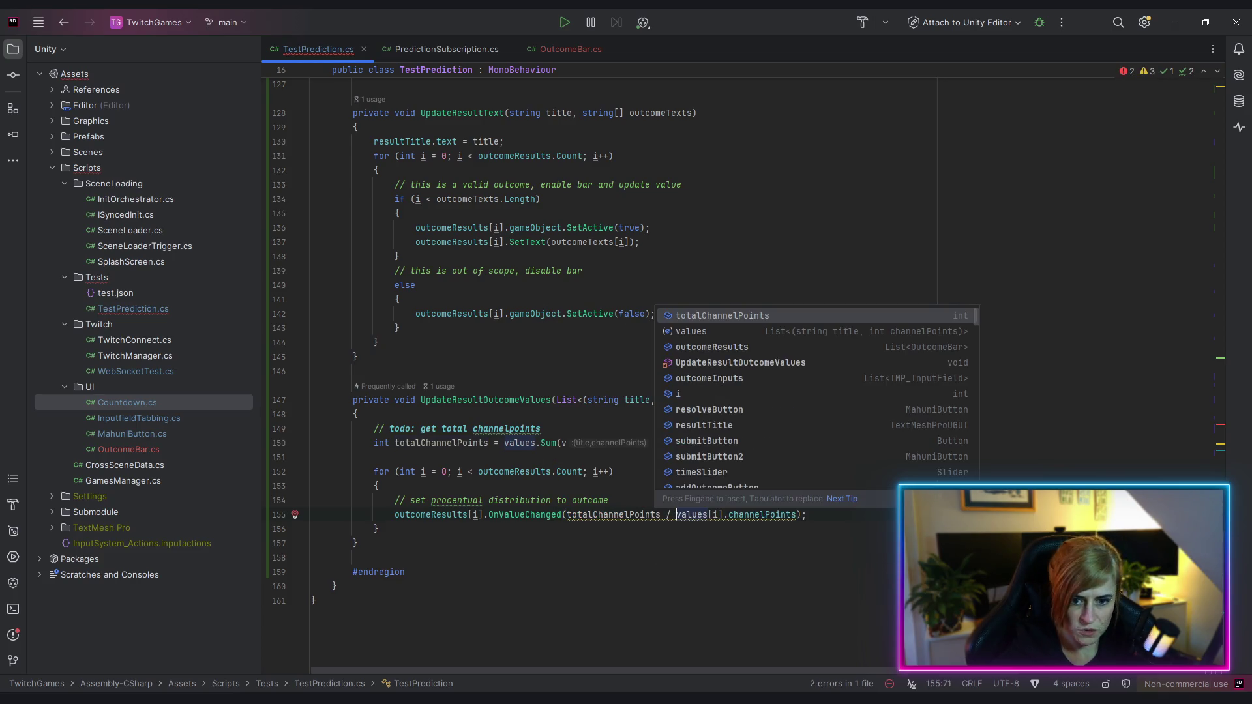
pyautogui.click(708, 636)
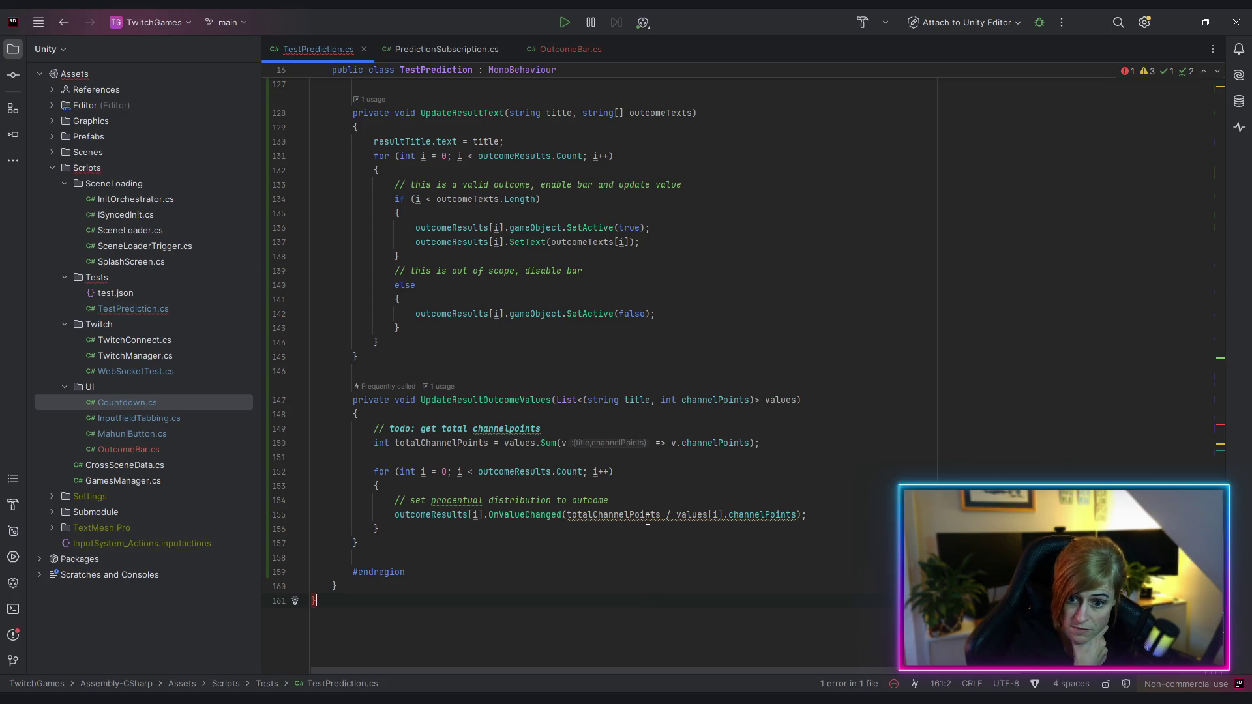
# Cast totalChannelPoints to (float) in the line 155 division
pyautogui.moveTo(641, 514)
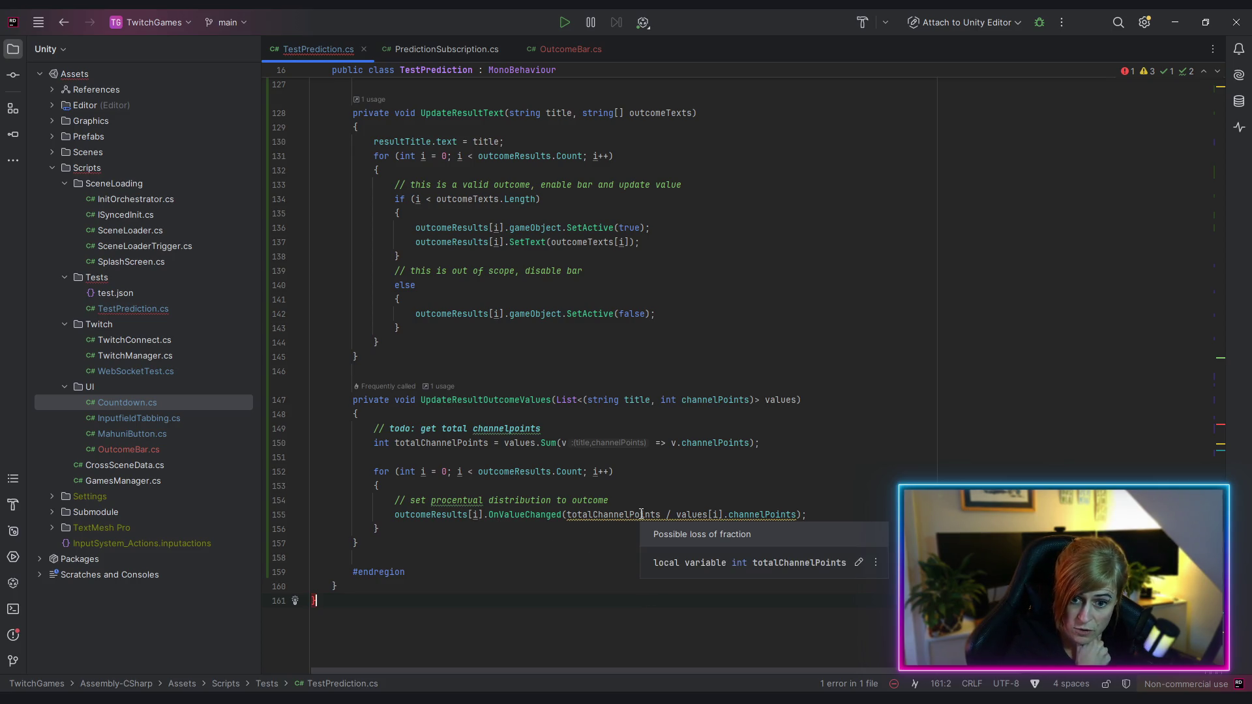
pyautogui.click(567, 516)
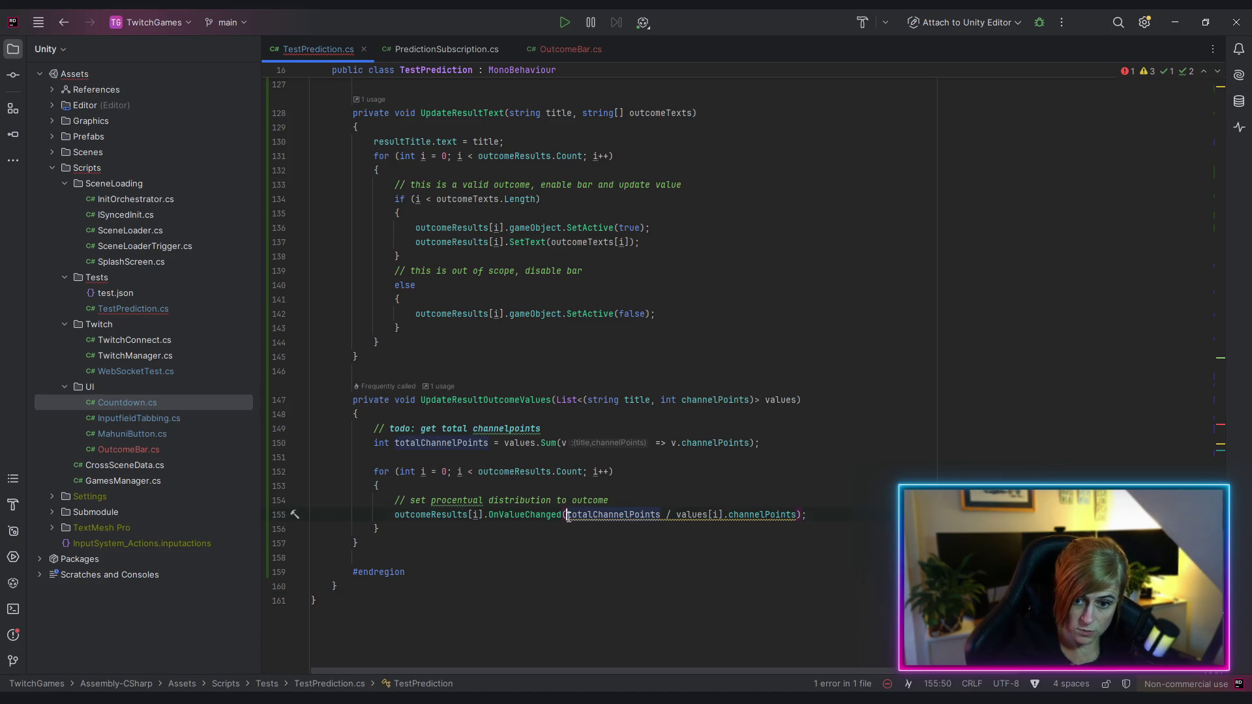
pyautogui.write('(float')
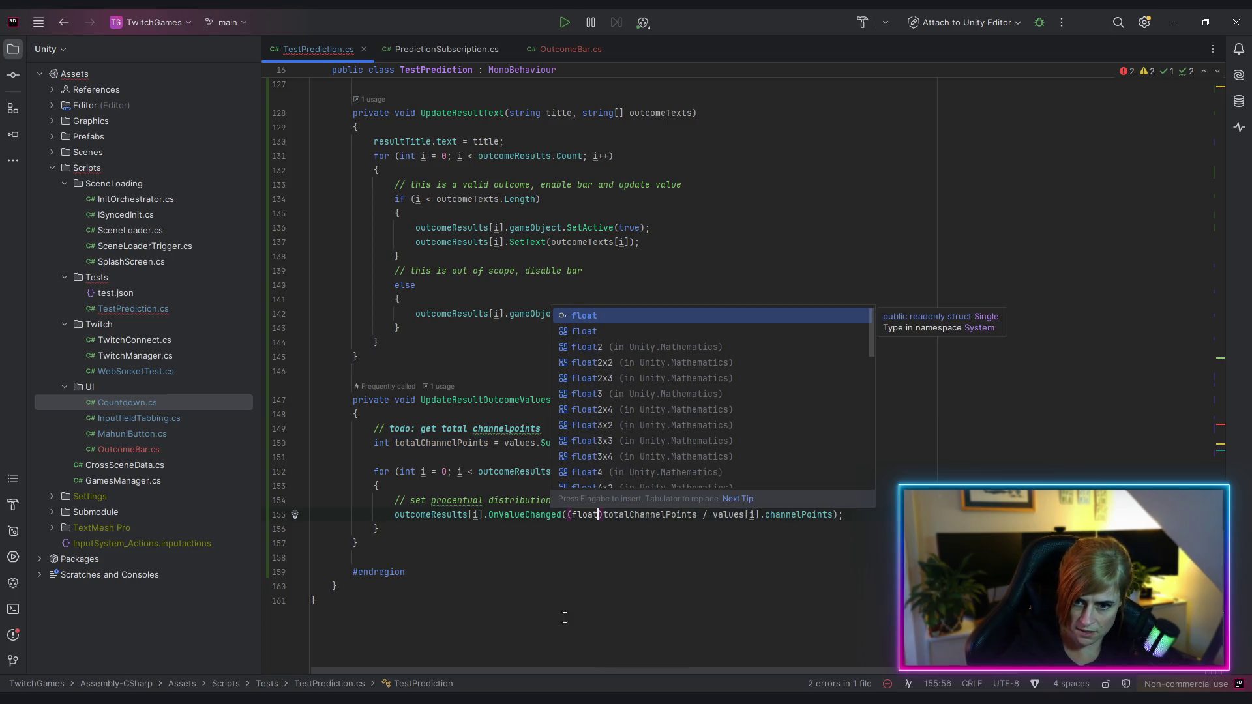
pyautogui.click(629, 586)
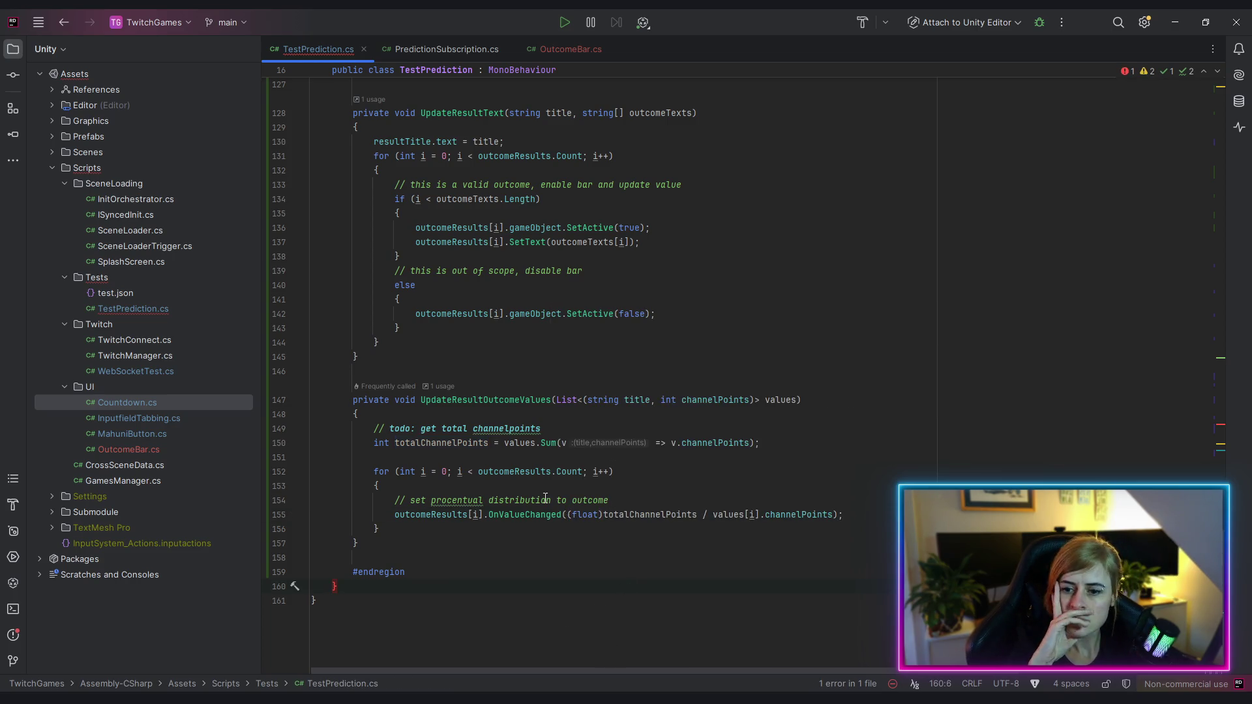
pyautogui.click(737, 621)
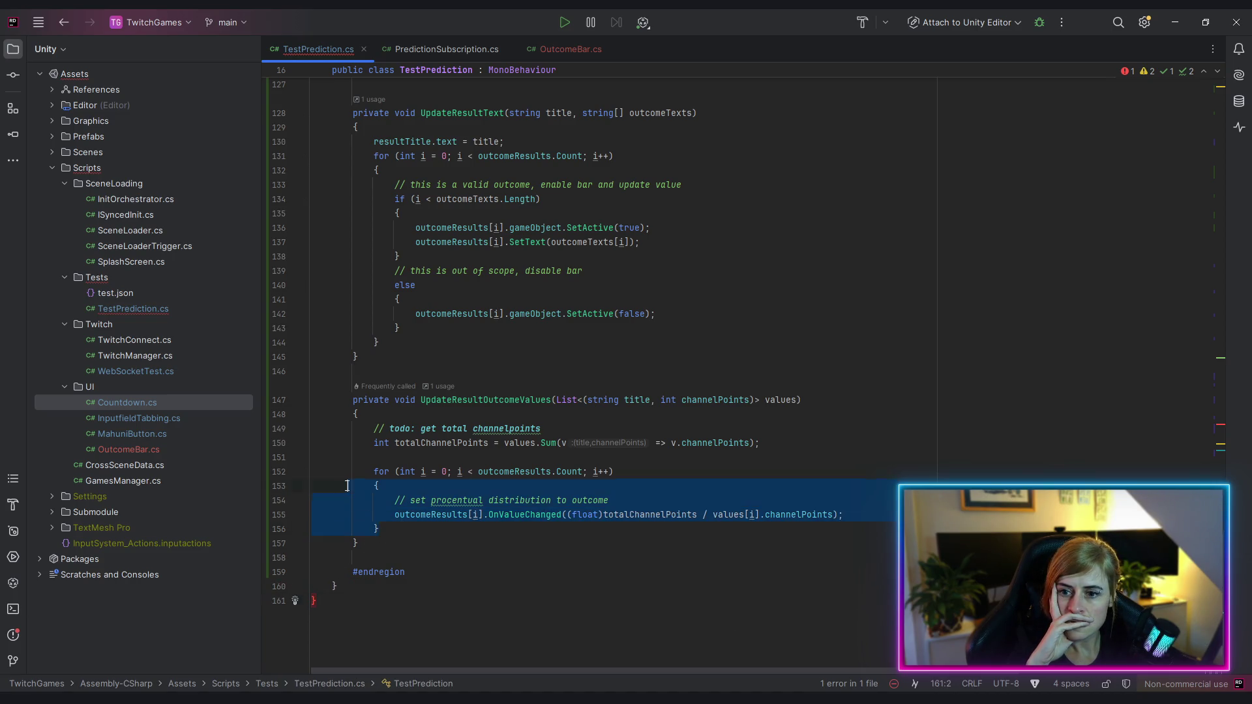
# Jump to the error on line 96 and add the missing semicolon at its end
pyautogui.click(353, 399)
pyautogui.click(1219, 432)
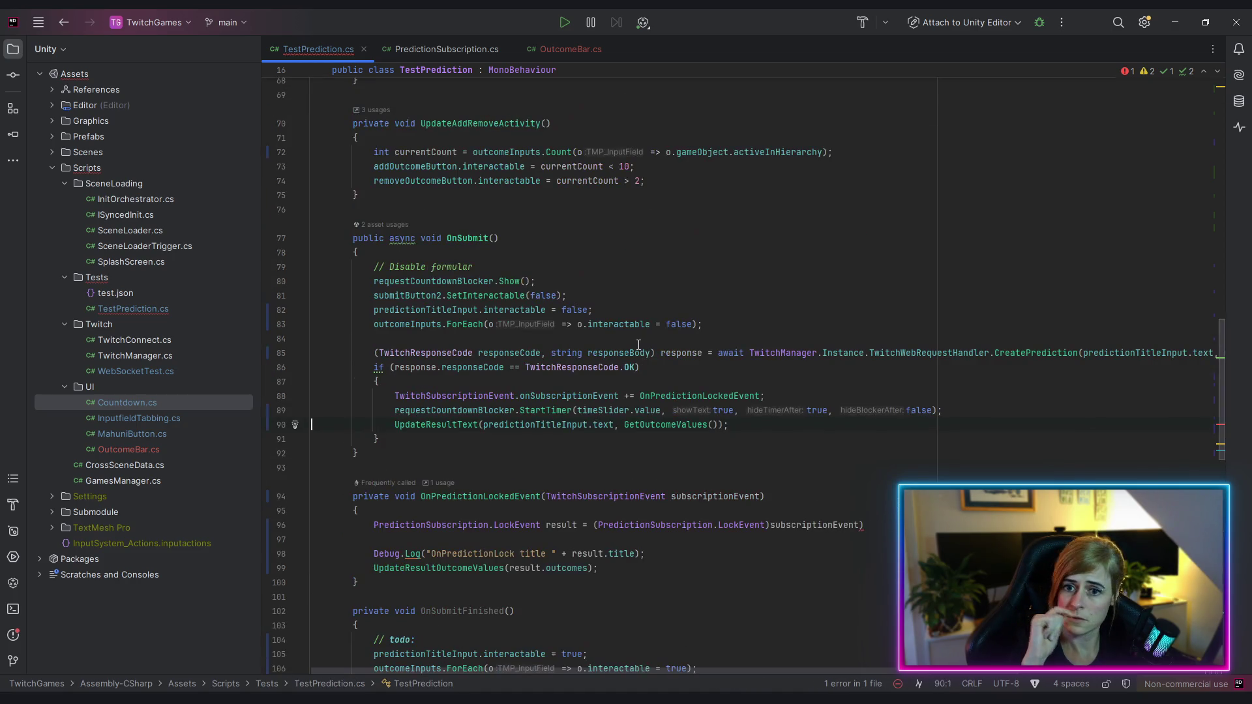
pyautogui.click(1223, 430)
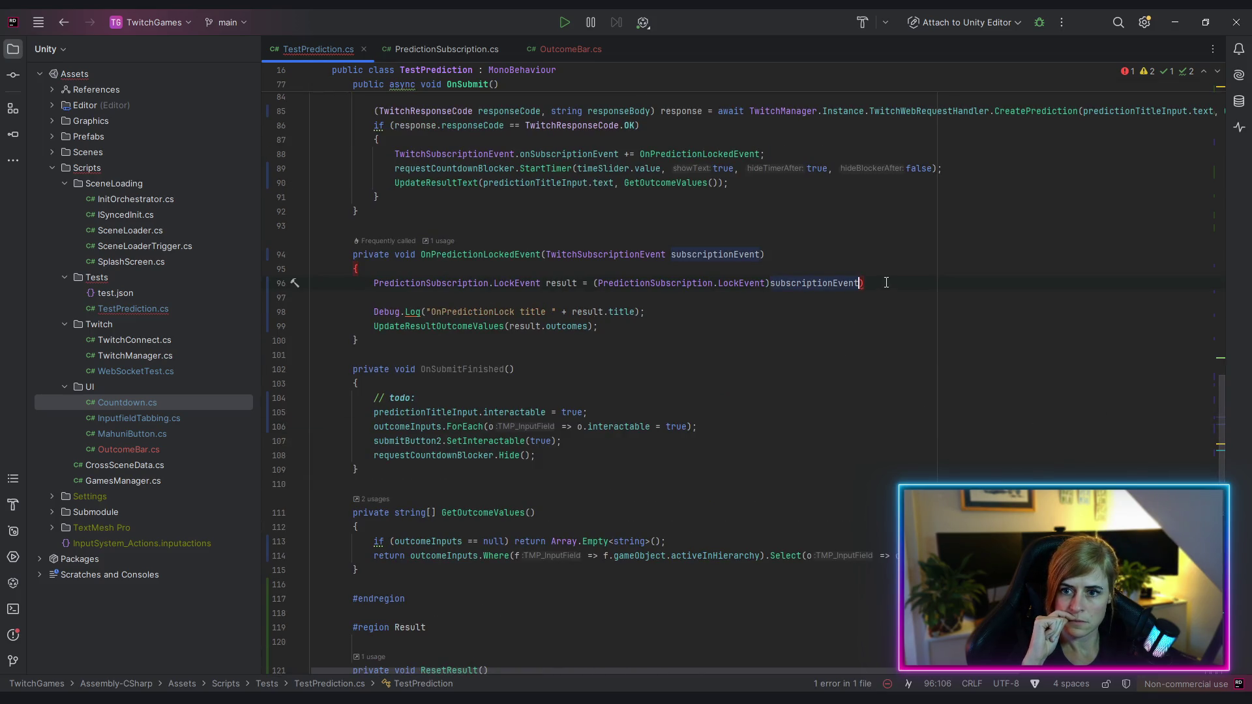
pyautogui.click(896, 278)
pyautogui.write(';')
# Remove the stray parenthesis after the equals sign on line 96, then return to Unity
pyautogui.click(809, 412)
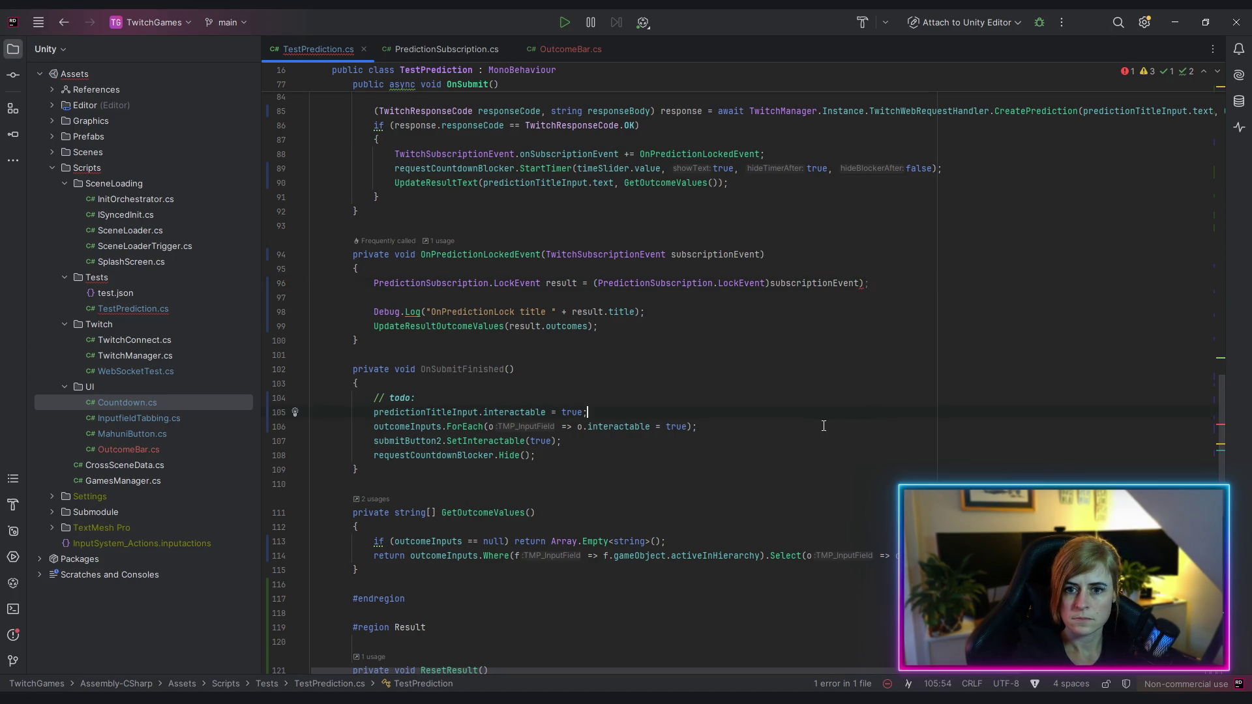
pyautogui.click(590, 285)
pyautogui.write('(')
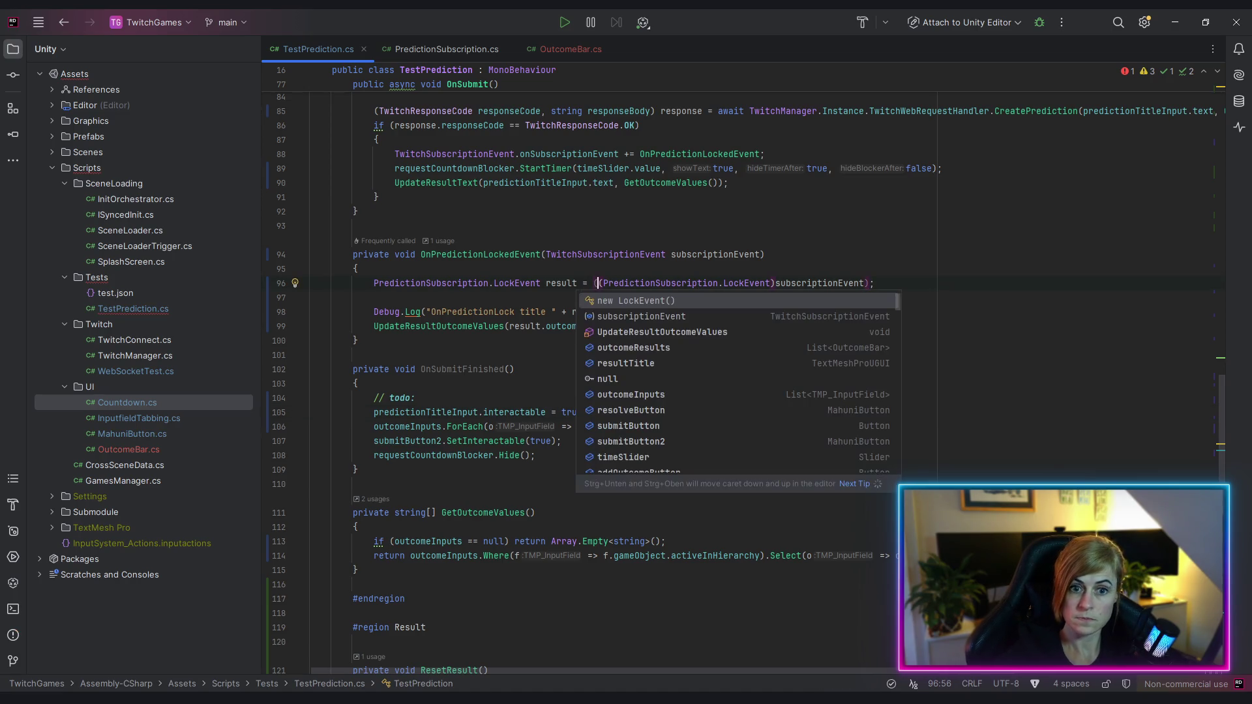
pyautogui.press('BackSpace')
pyautogui.click(914, 355)
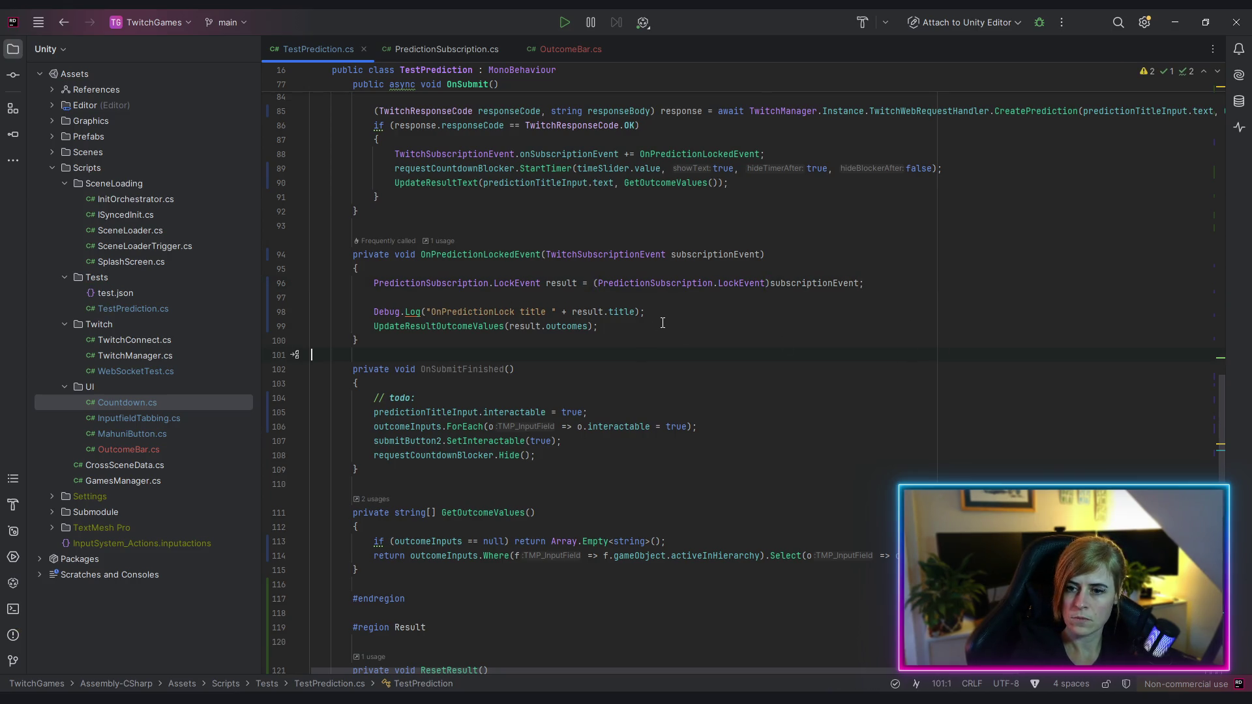
pyautogui.hotkey('alt', 'Tab')
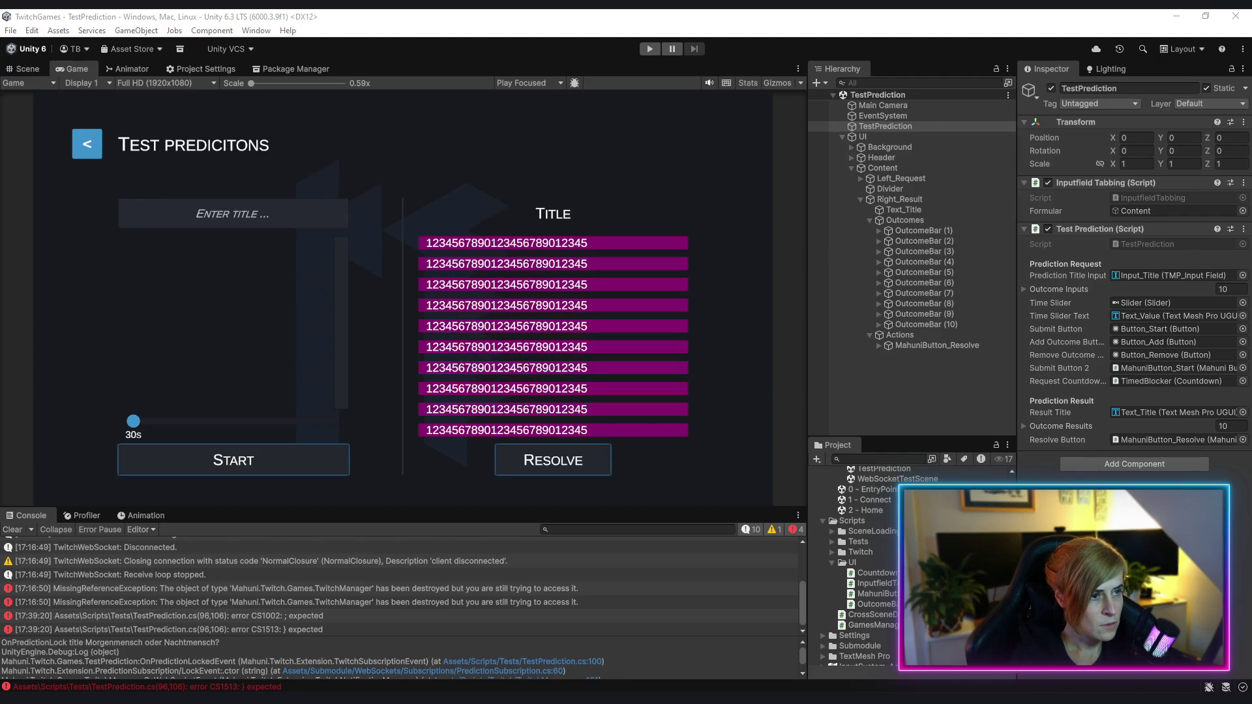
# Review both MissingReferenceException entries, clear the Console, and enter Play mode
pyautogui.click(326, 617)
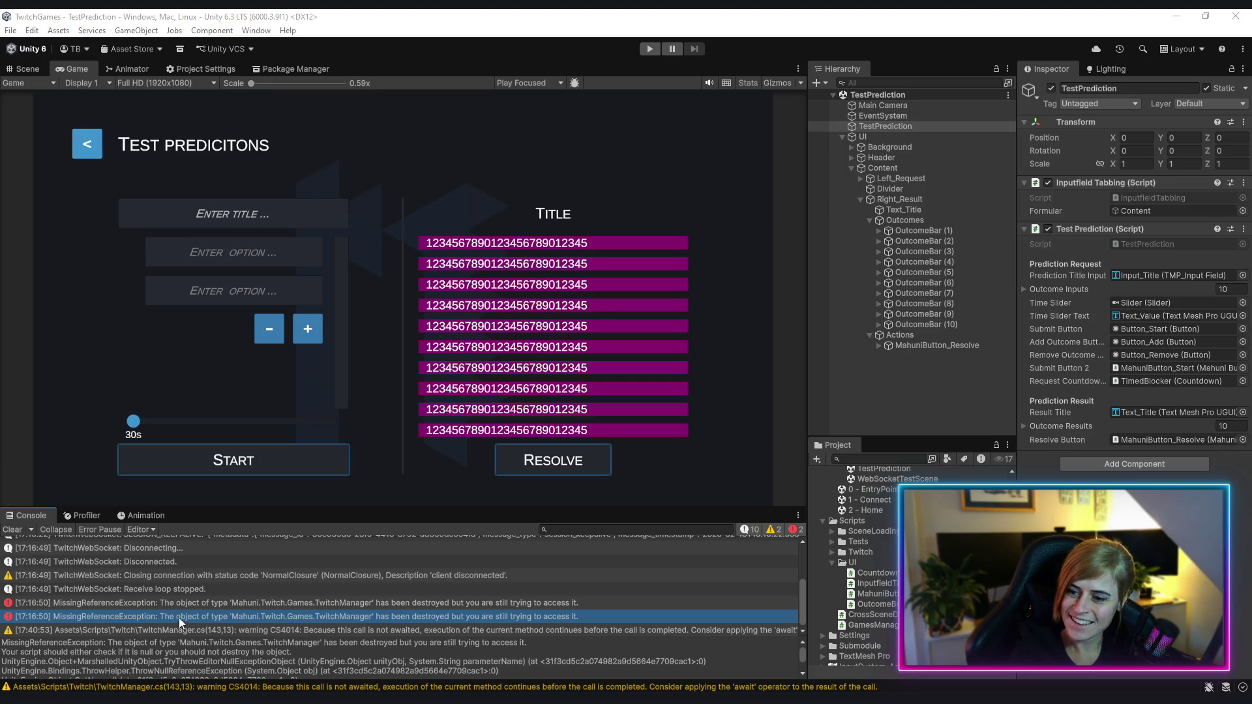
pyautogui.click(197, 606)
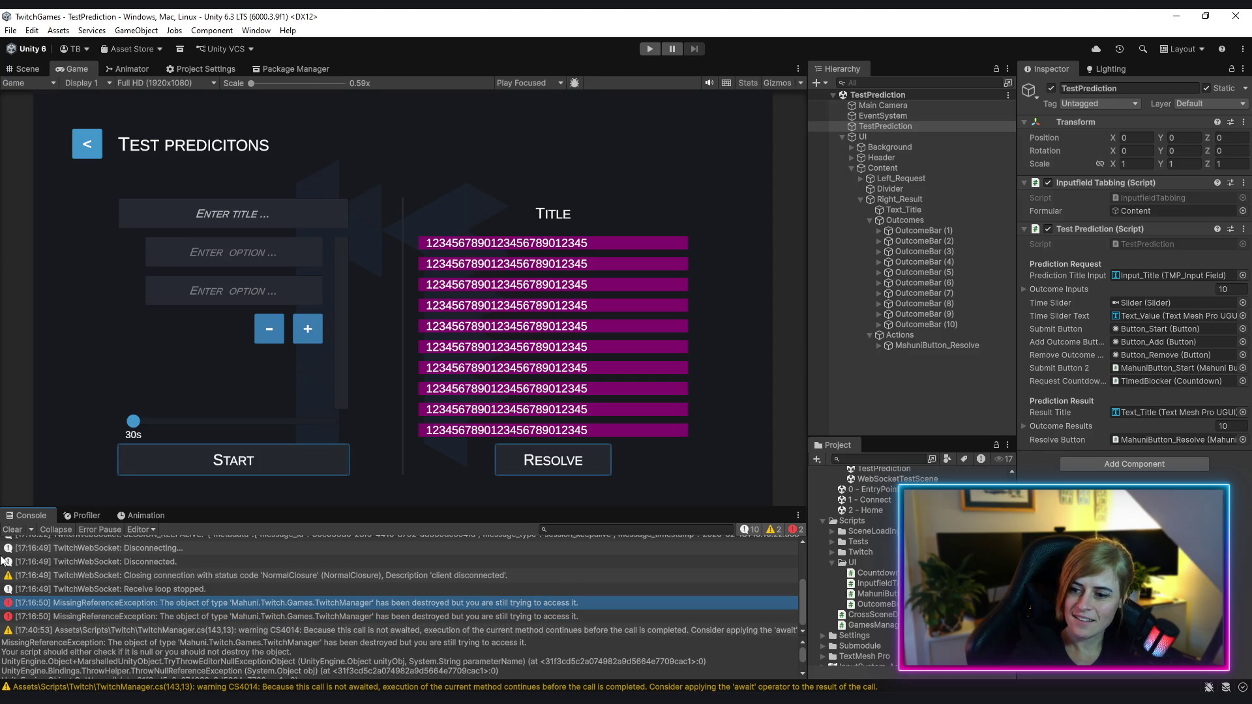
pyautogui.click(11, 529)
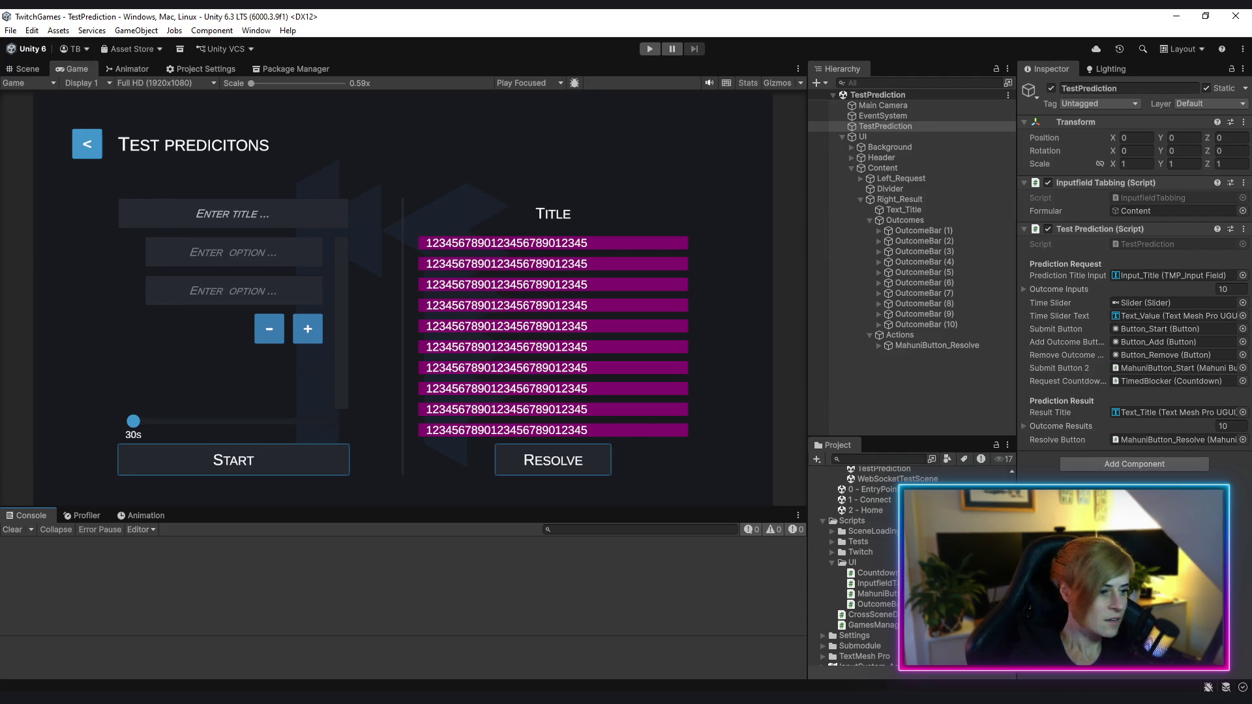
pyautogui.click(649, 50)
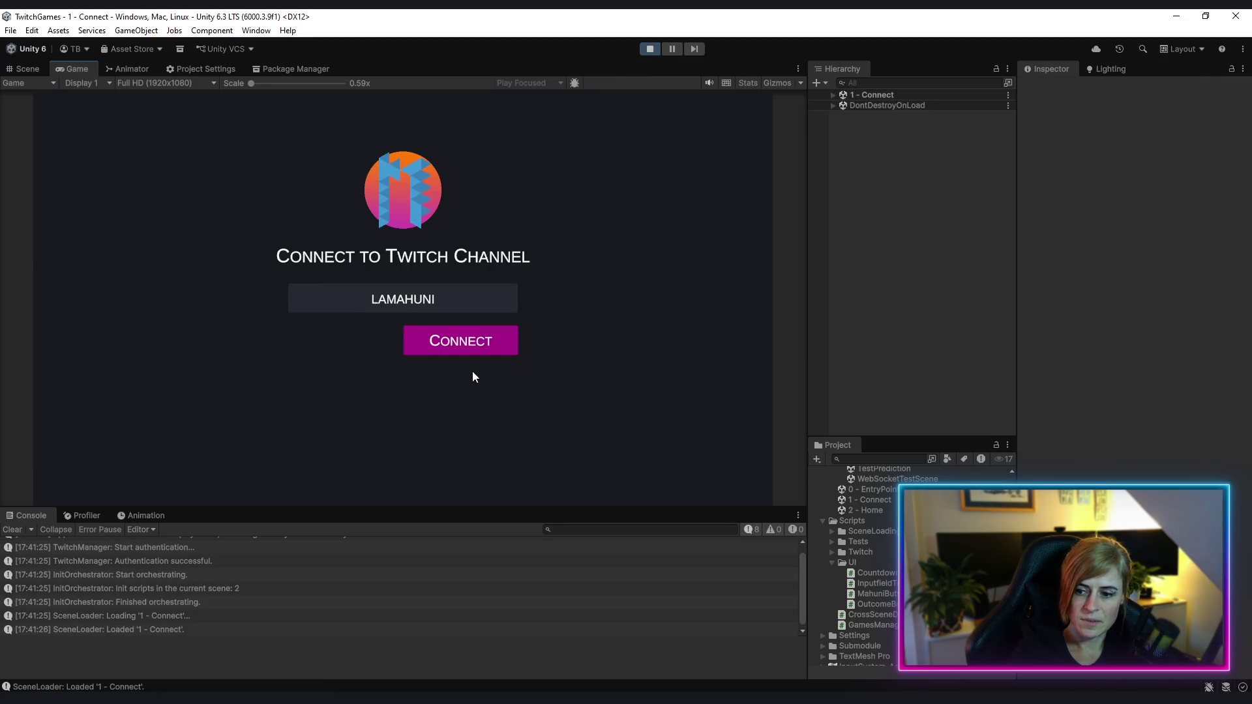
# Connect the game to the Twitch channel, then choose Test Prediction on the Home screen
pyautogui.click(456, 344)
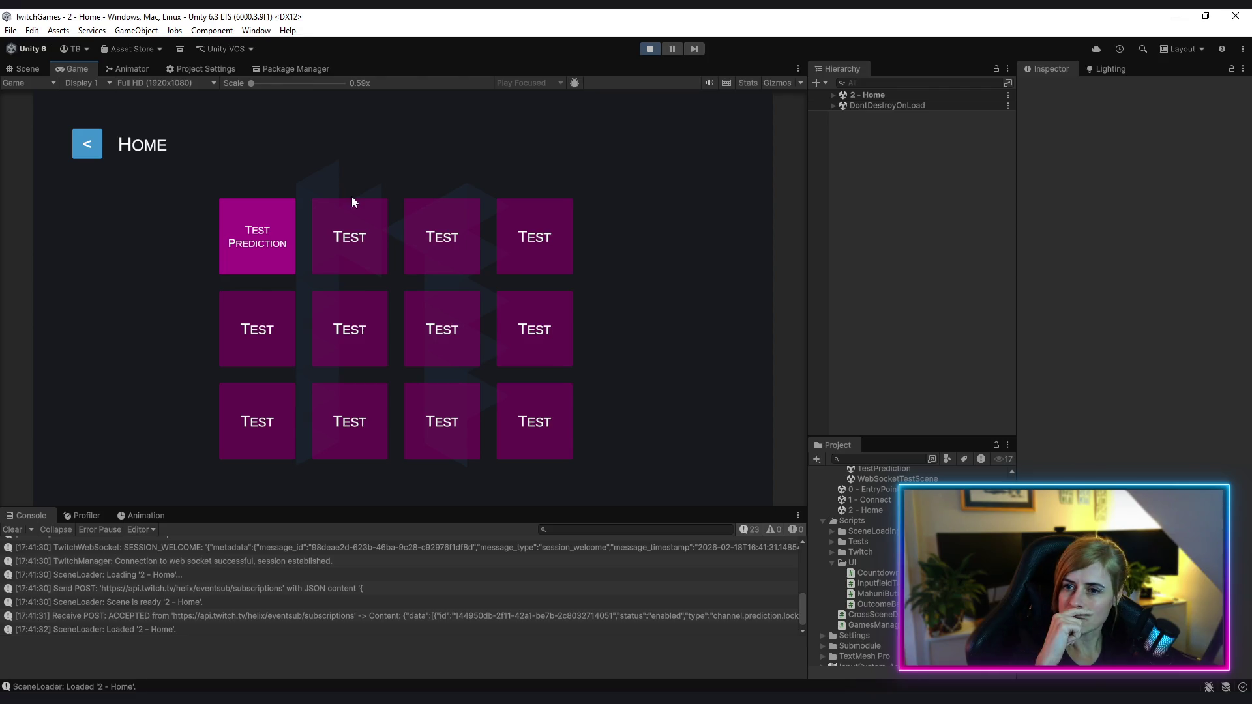
pyautogui.click(275, 253)
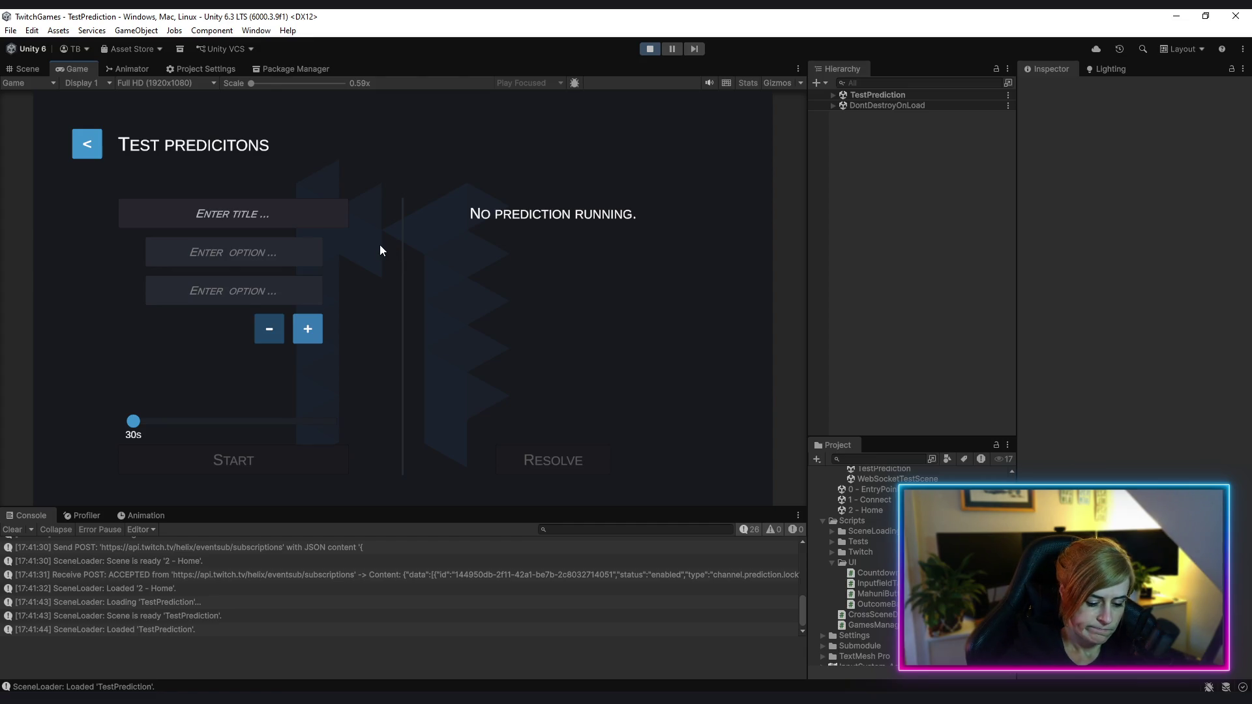
# Start the 'Bestes Schwäbisches Gericht' prediction with outcomes Maultauschen, Spätzle and a third, Sauerbraten
pyautogui.write('Beste')
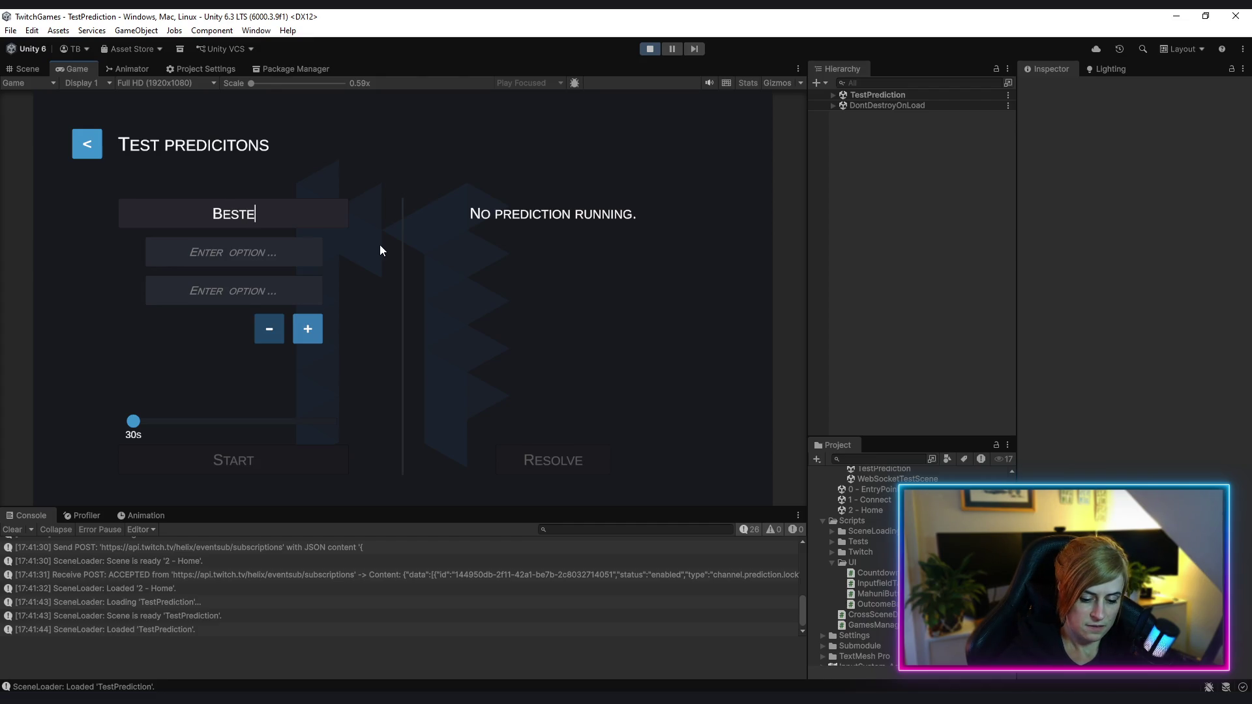
pyautogui.write('s Sch')
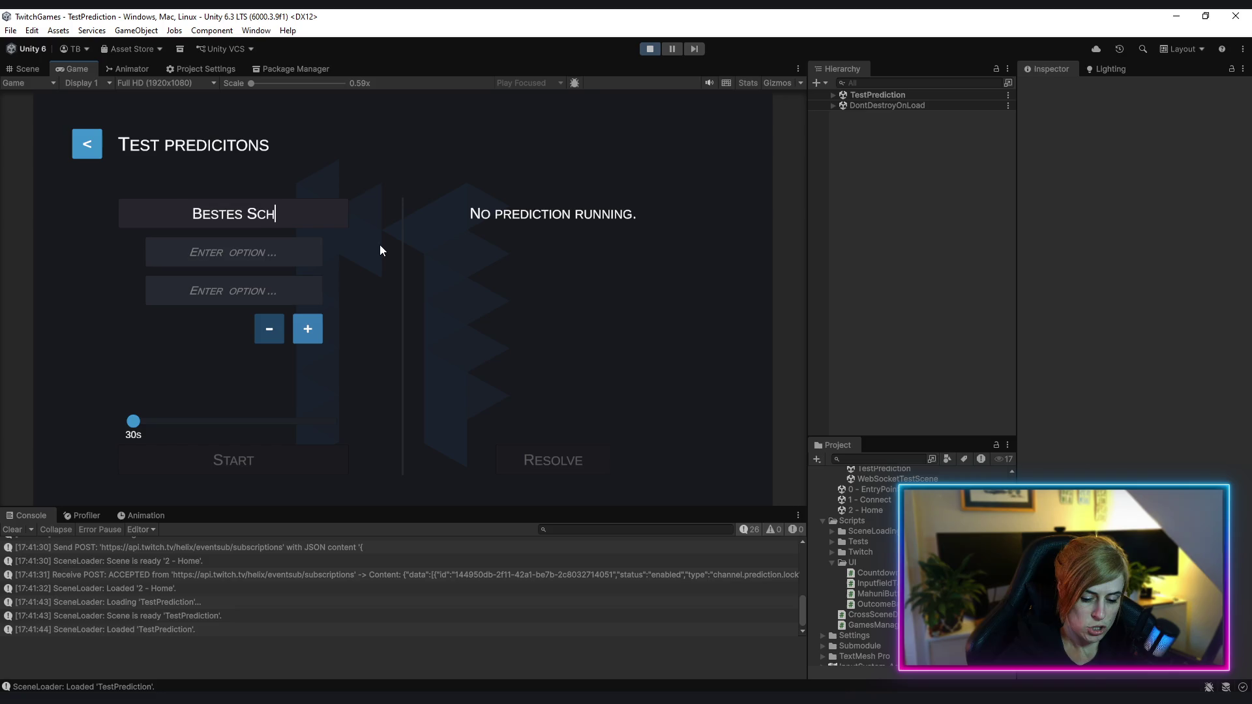
pyautogui.write('wäbisches ')
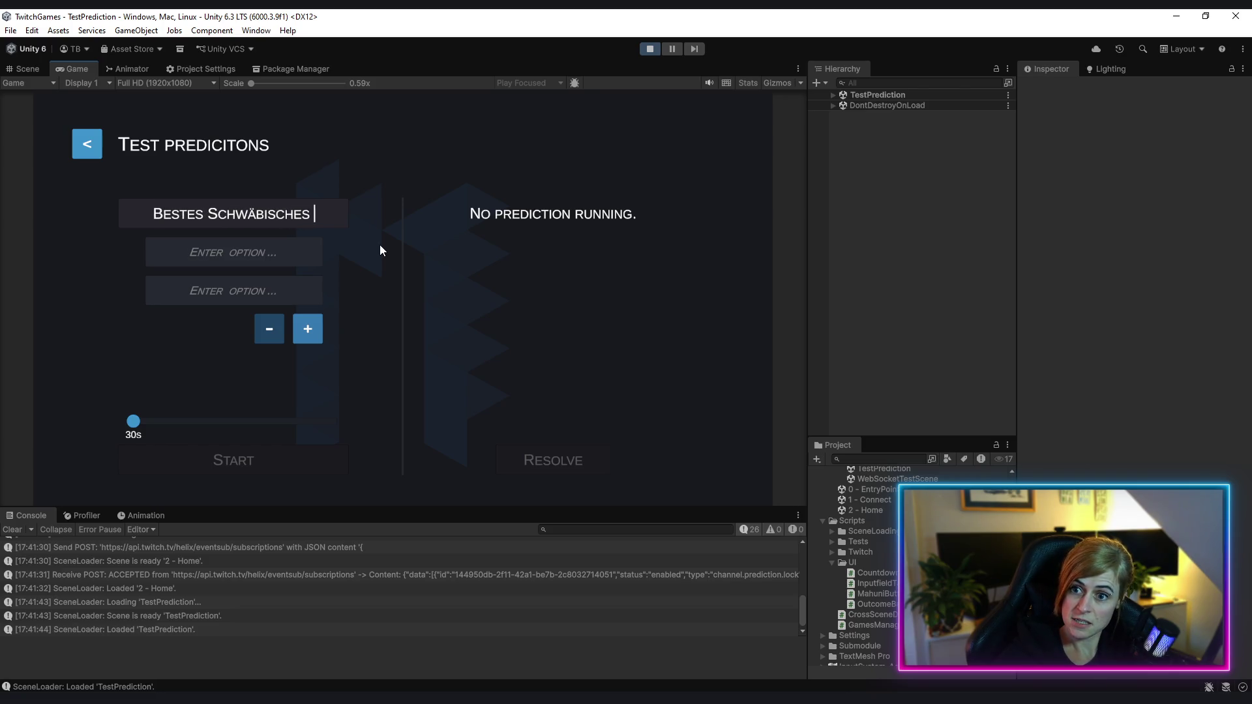
pyautogui.write('Gericht')
pyautogui.press('Tab')
pyautogui.write('Maultauschen')
pyautogui.press('Tab')
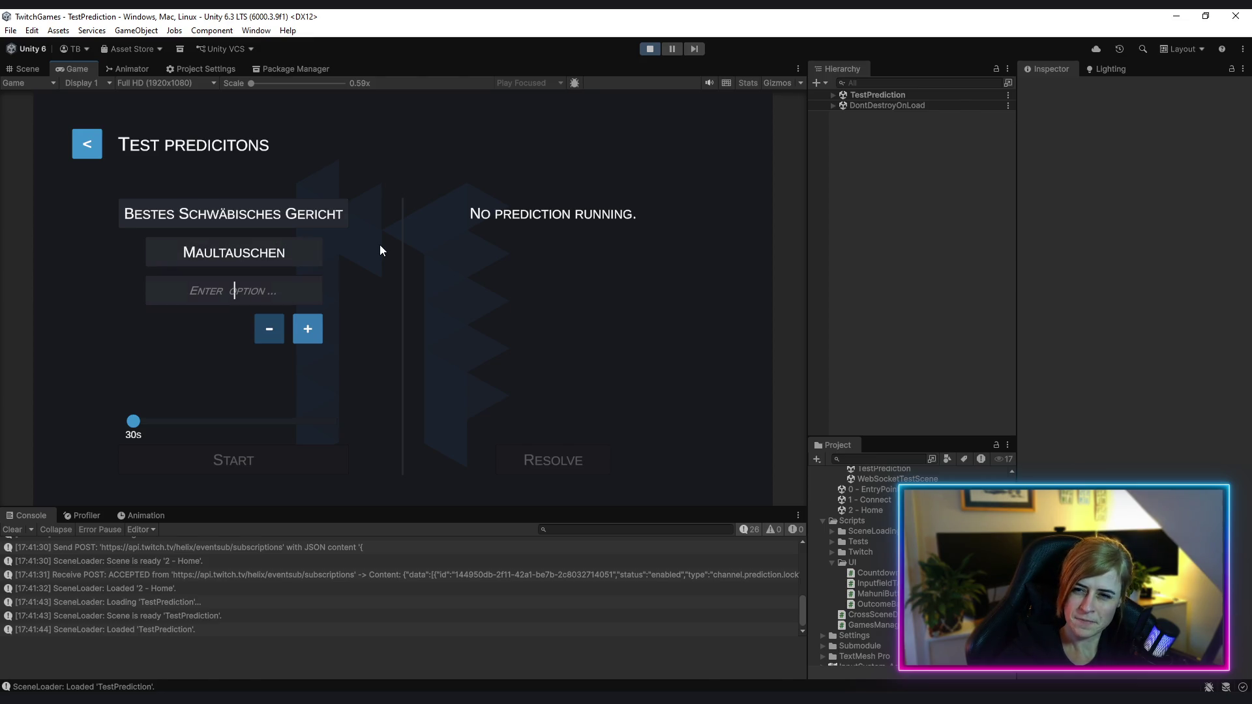
pyautogui.write('Spätzle')
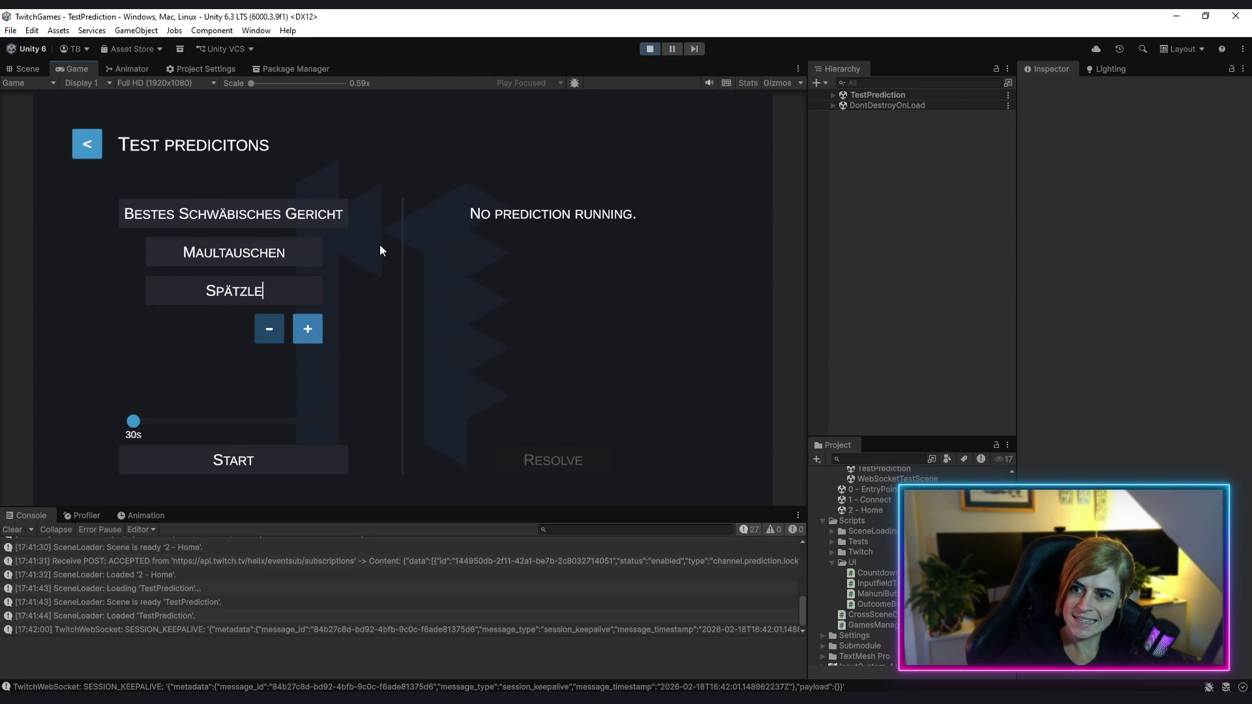
pyautogui.click(316, 335)
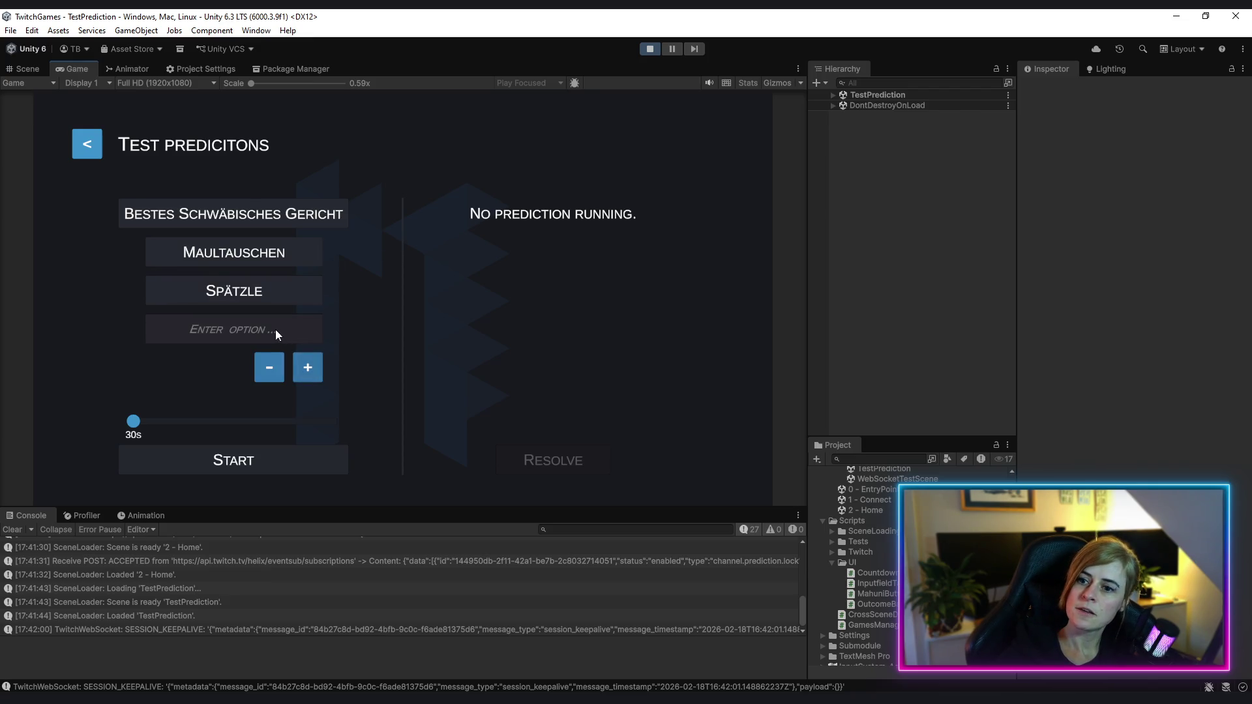
pyautogui.click(258, 331)
pyautogui.write('Sauer')
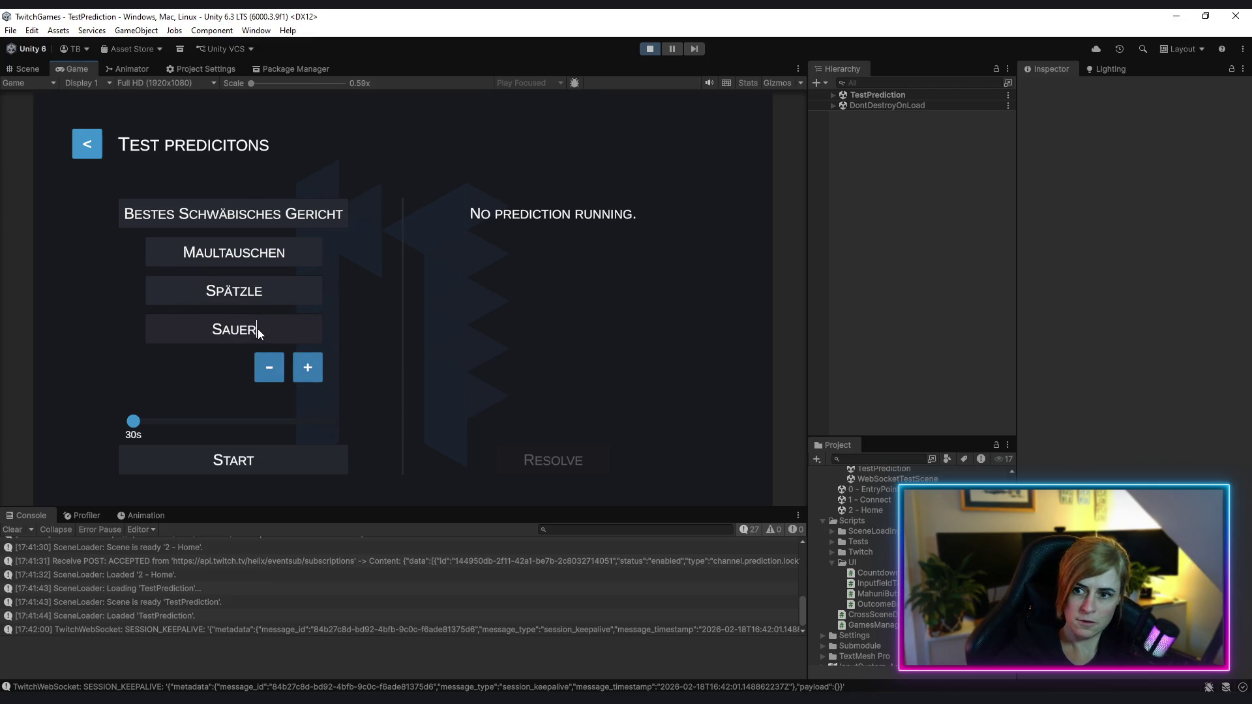
pyautogui.write('braten')
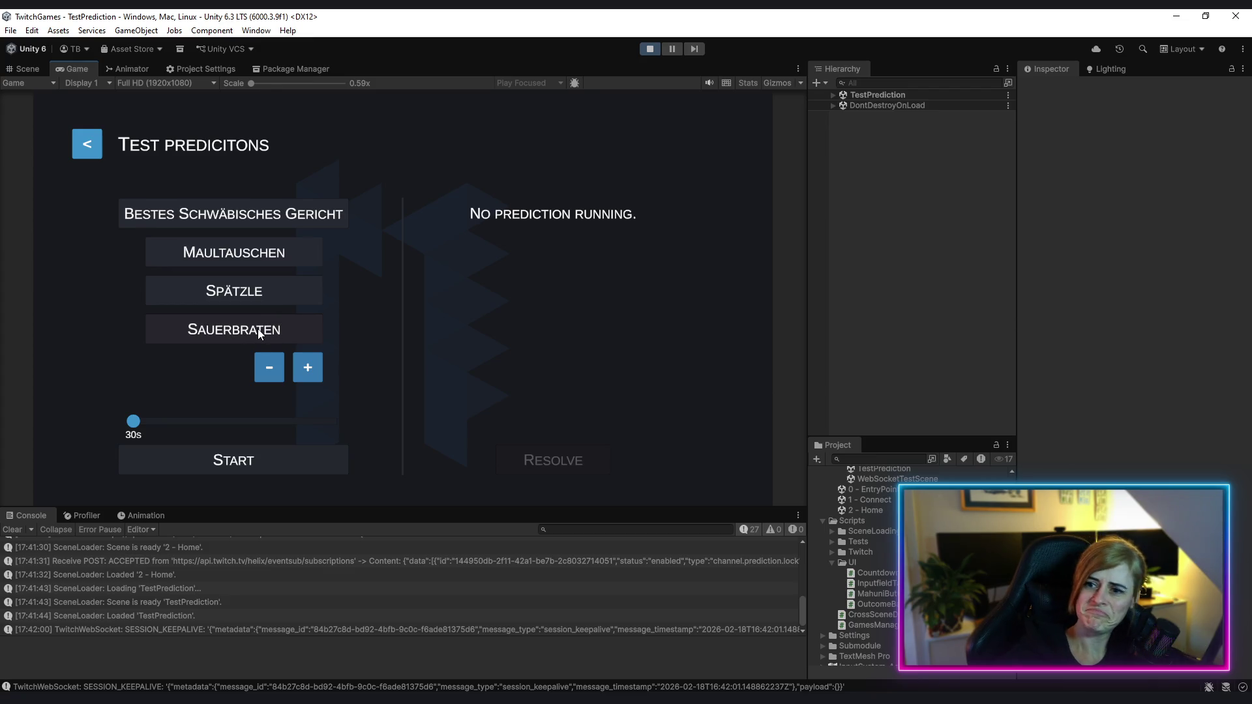
pyautogui.click(218, 462)
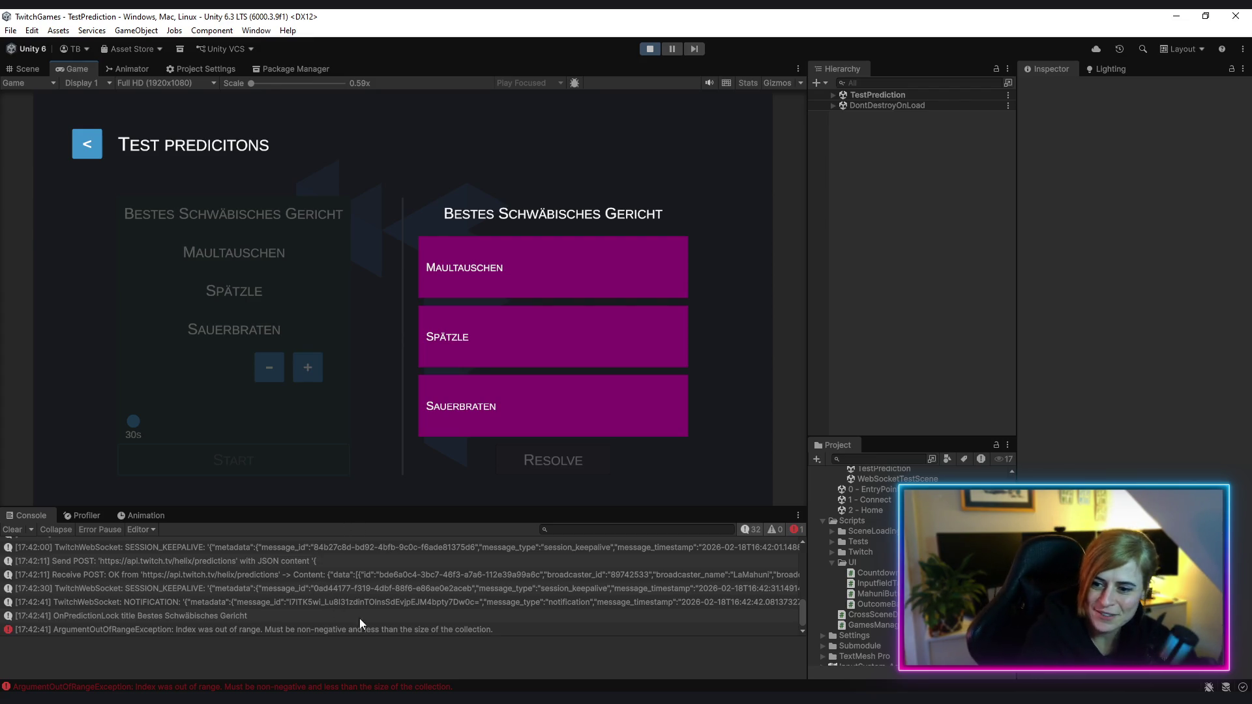
# Select the ArgumentOutOfRangeException console entry to see its stack trace pointing to line 155
pyautogui.click(435, 629)
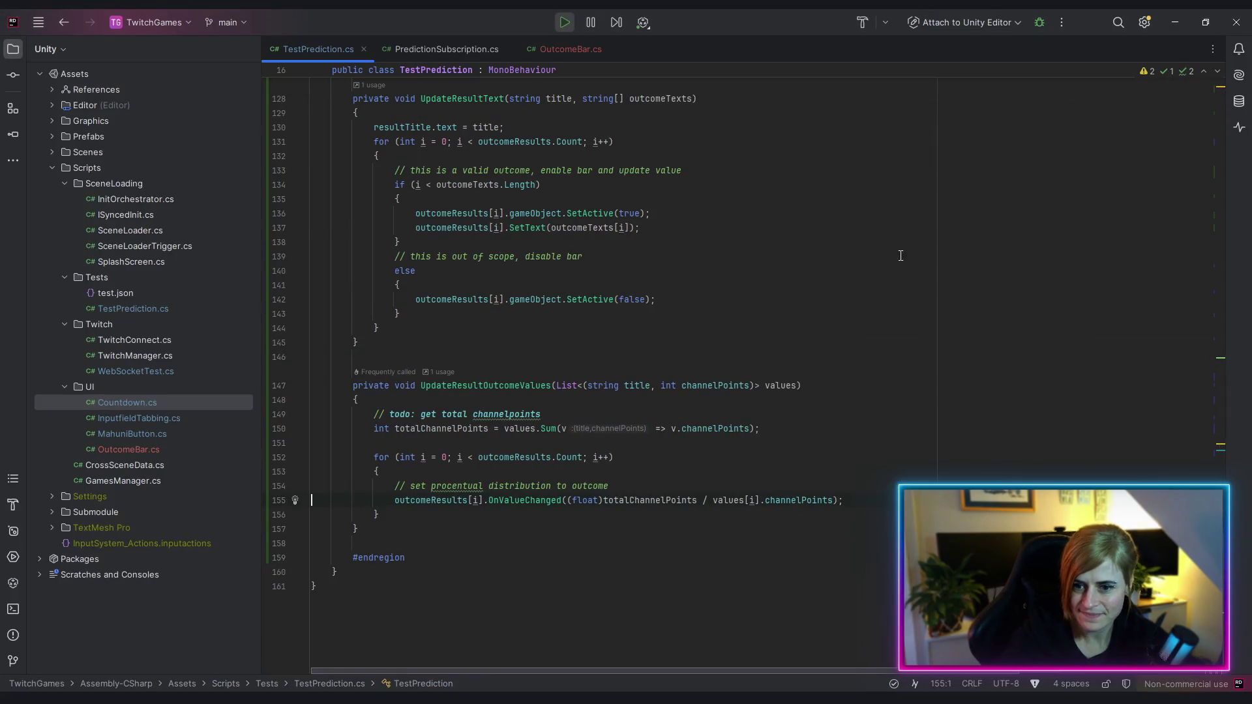
# Check the outcomeResults and values usages, then insert a blank line above the for loop
pyautogui.click(447, 500)
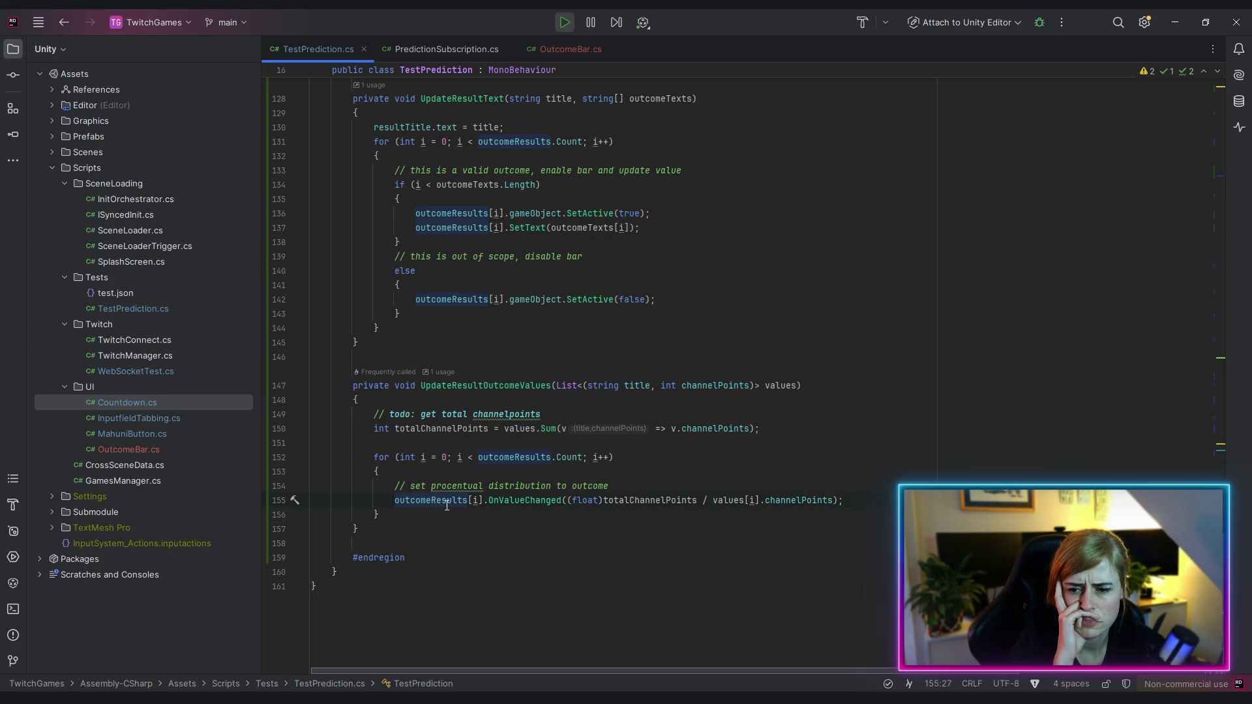
pyautogui.moveTo(446, 505)
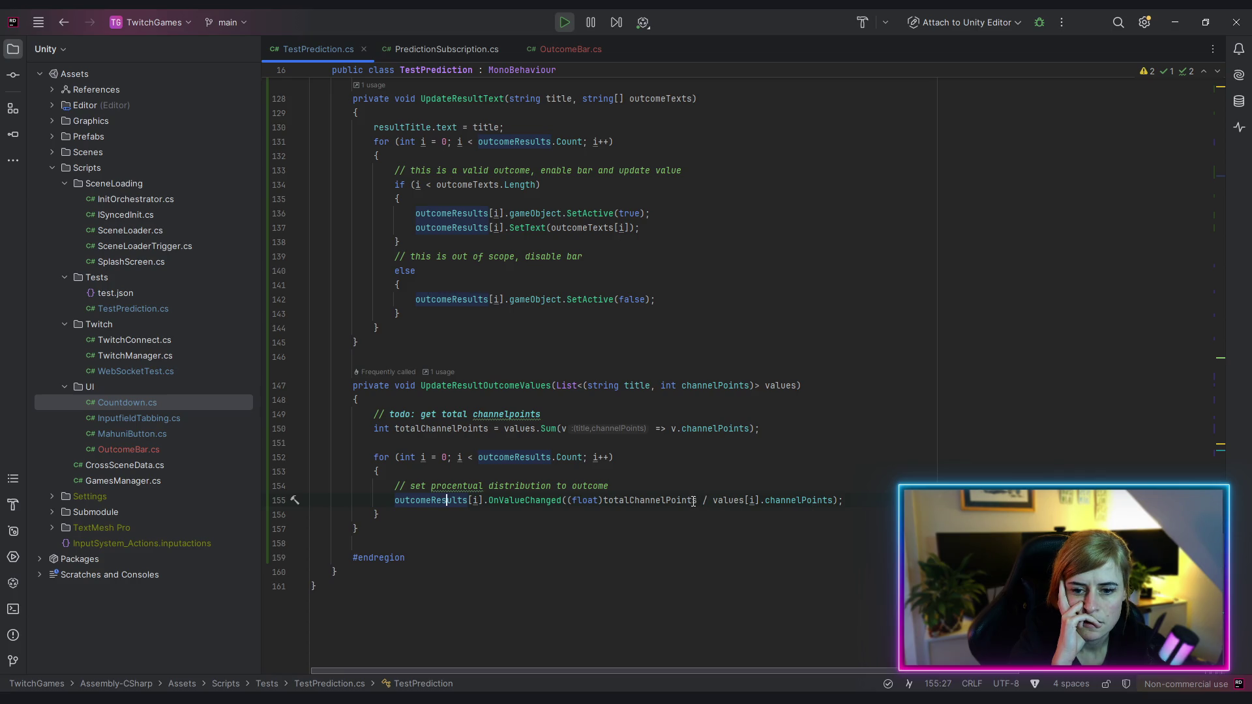
pyautogui.click(786, 391)
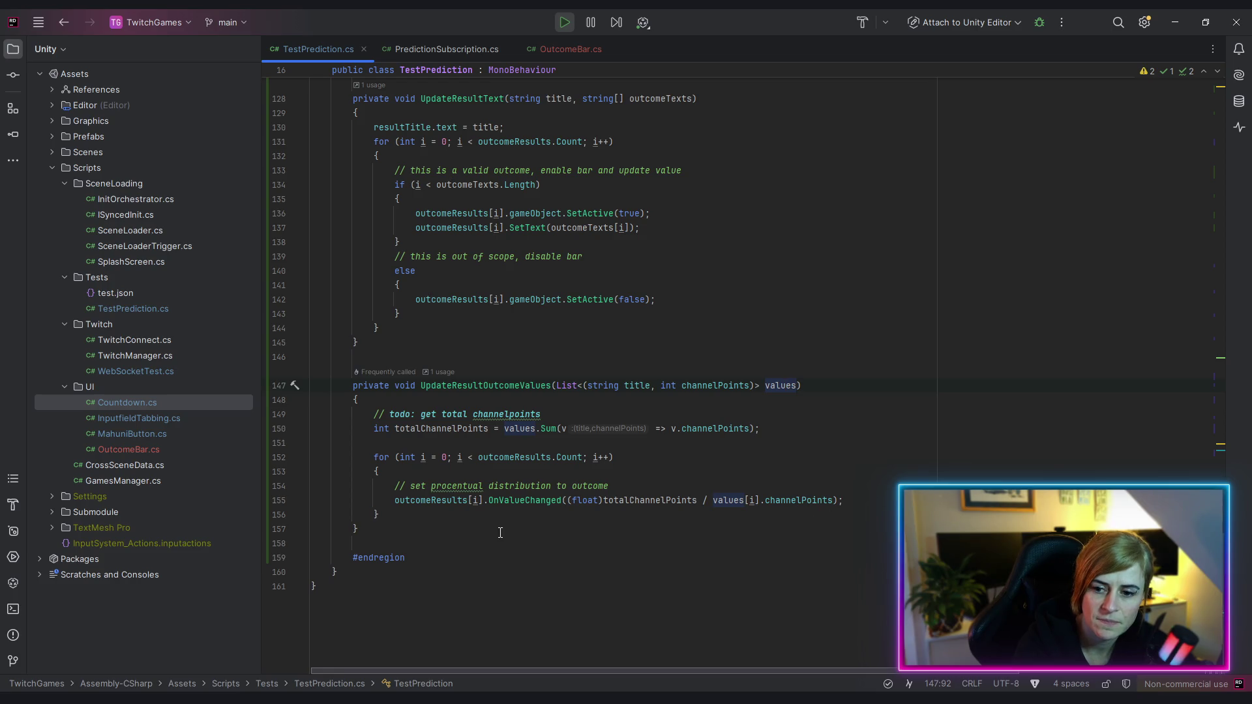
pyautogui.click(437, 500)
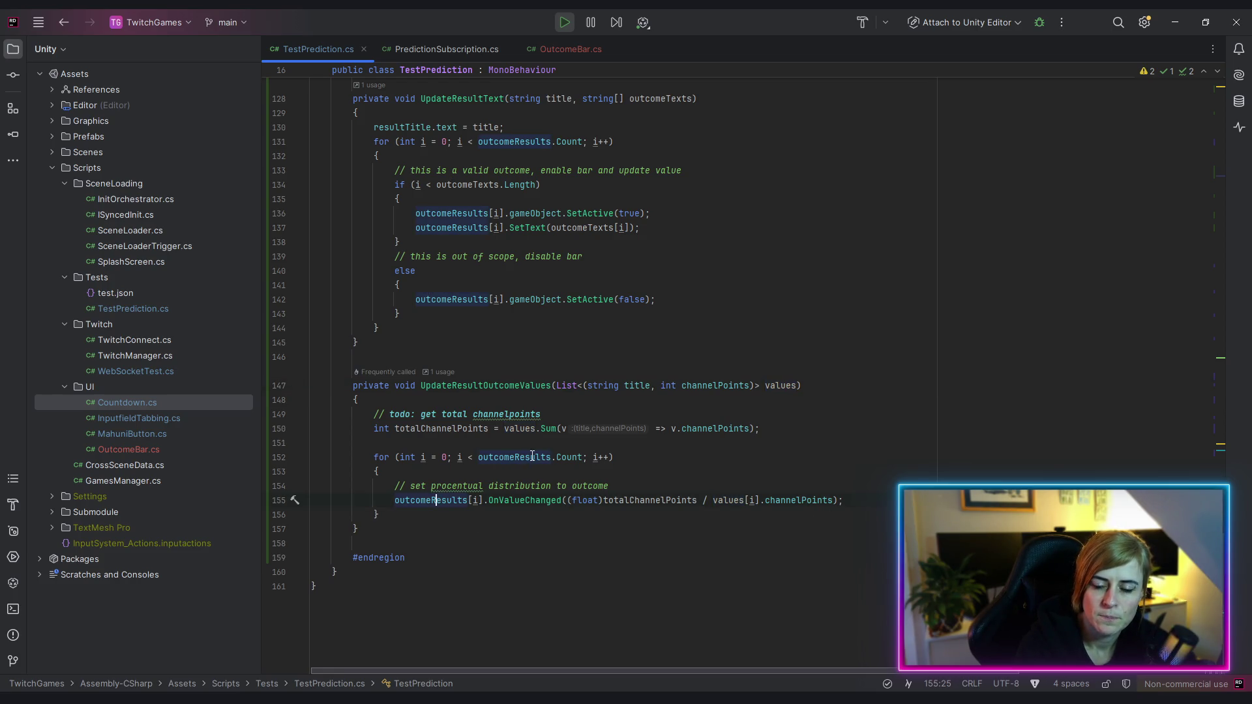
pyautogui.doubleClick(533, 457)
pyautogui.press('End')
pyautogui.doubleClick(507, 455)
pyautogui.click(426, 442)
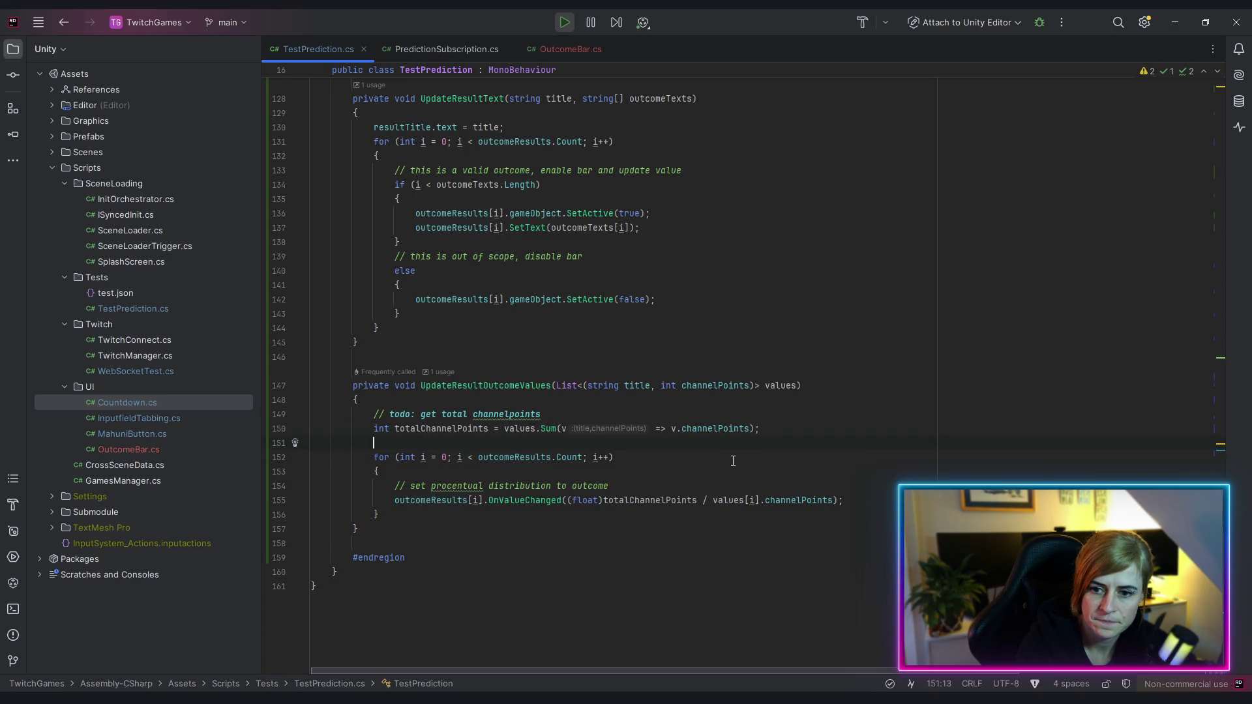
pyautogui.hotkey('ctrl', 'Return')
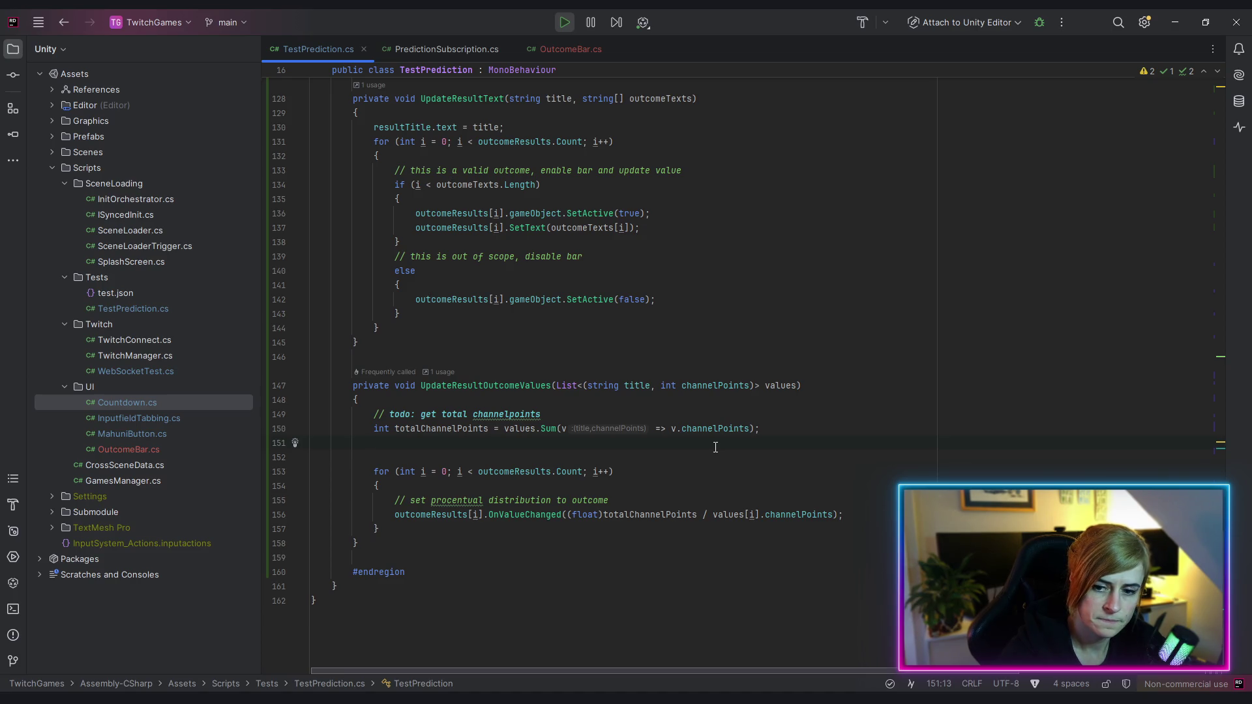
# Declare var outcomes = GetOutcomeValues(); above the loop
pyautogui.write('var')
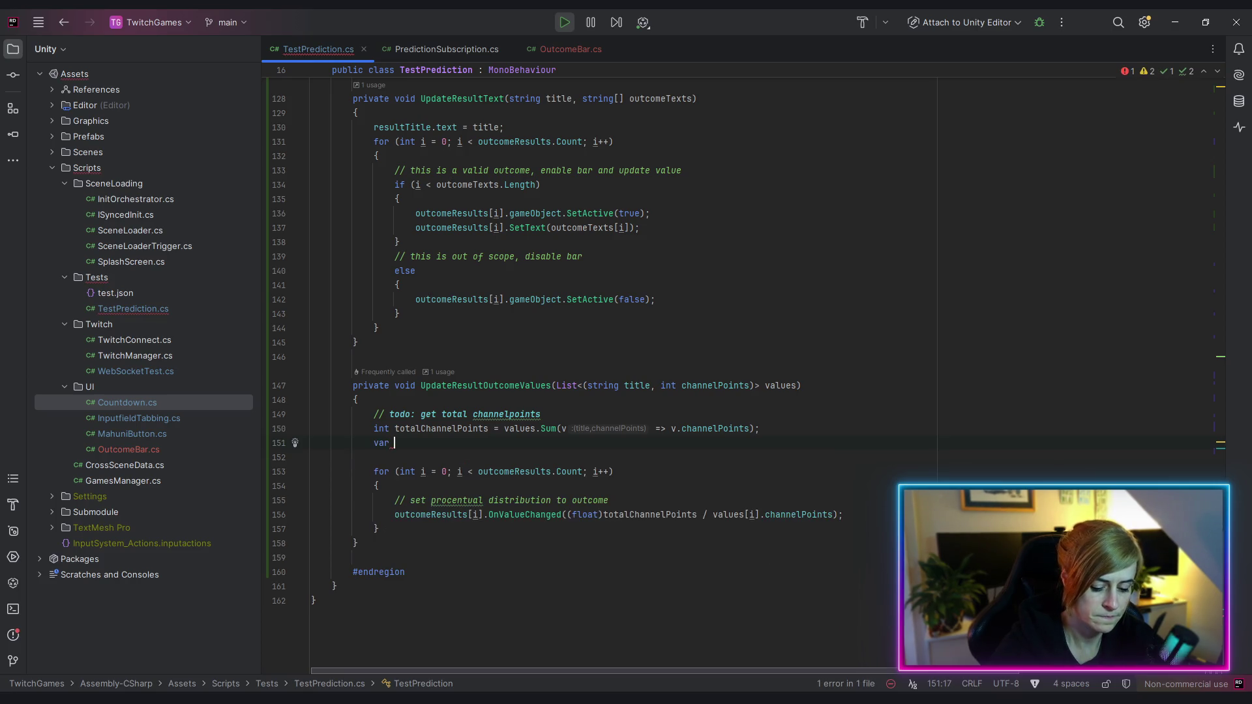
pyautogui.write(' outcome')
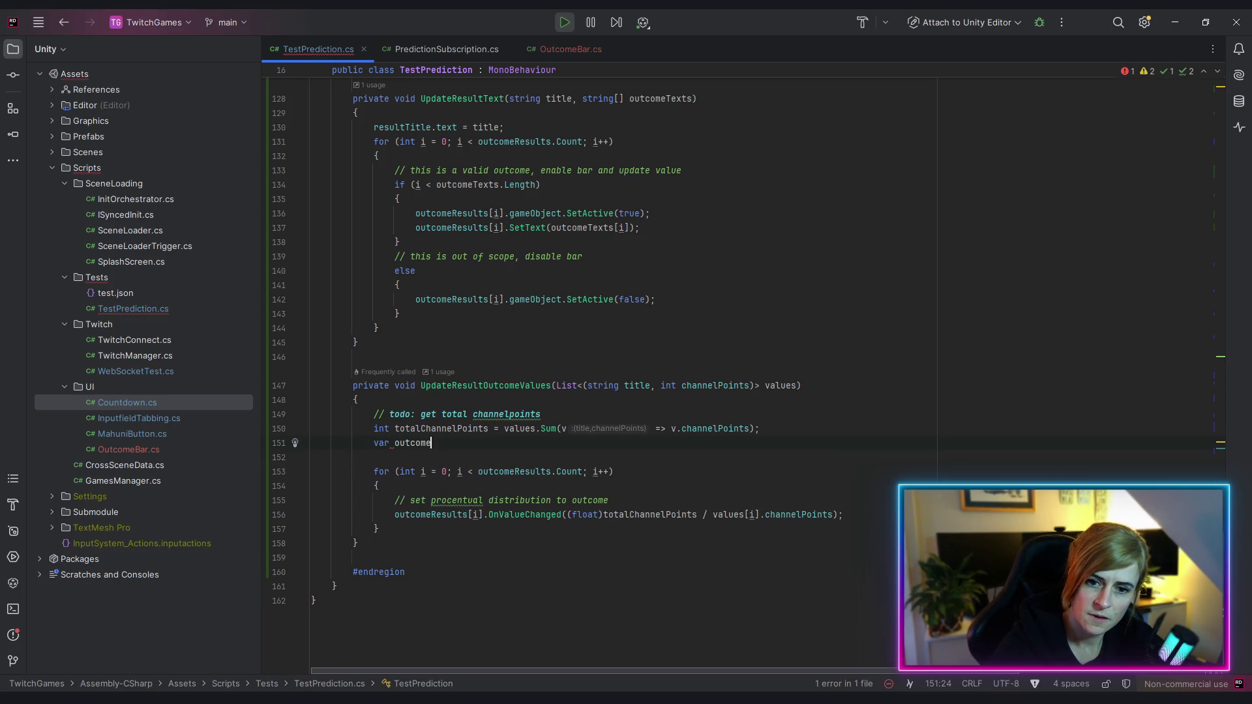
pyautogui.write('s =')
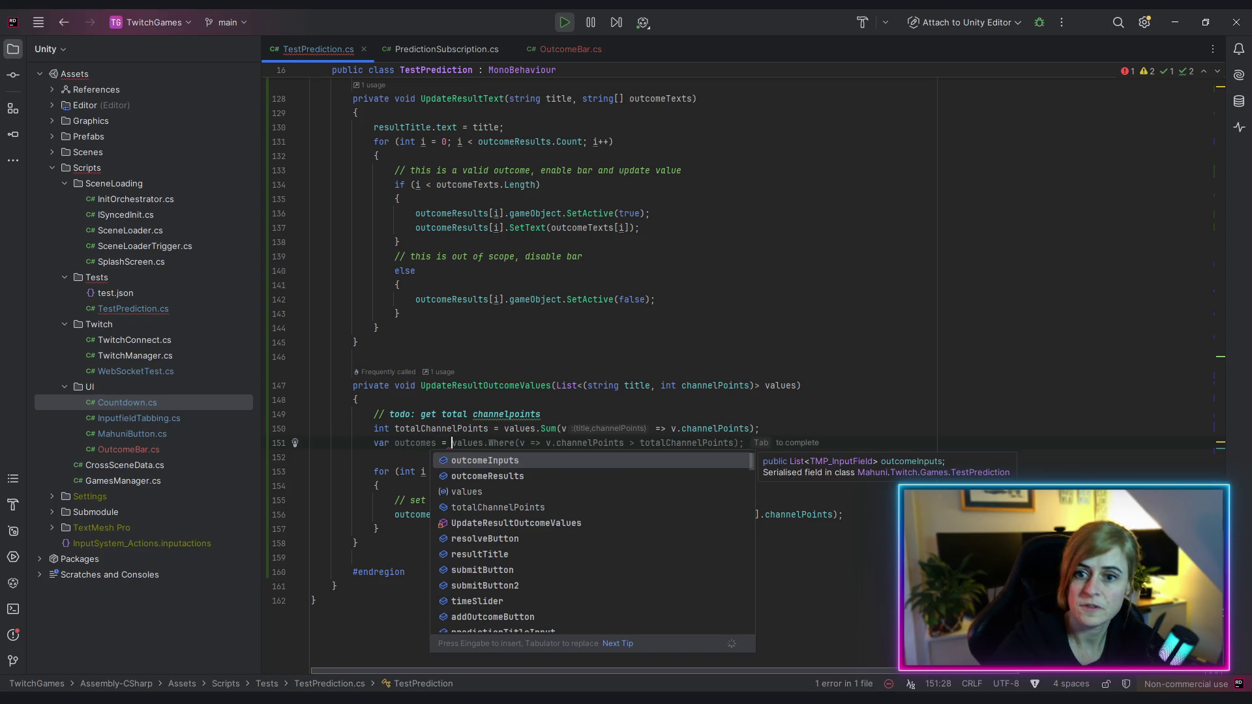
pyautogui.scroll(9, 714, 373)
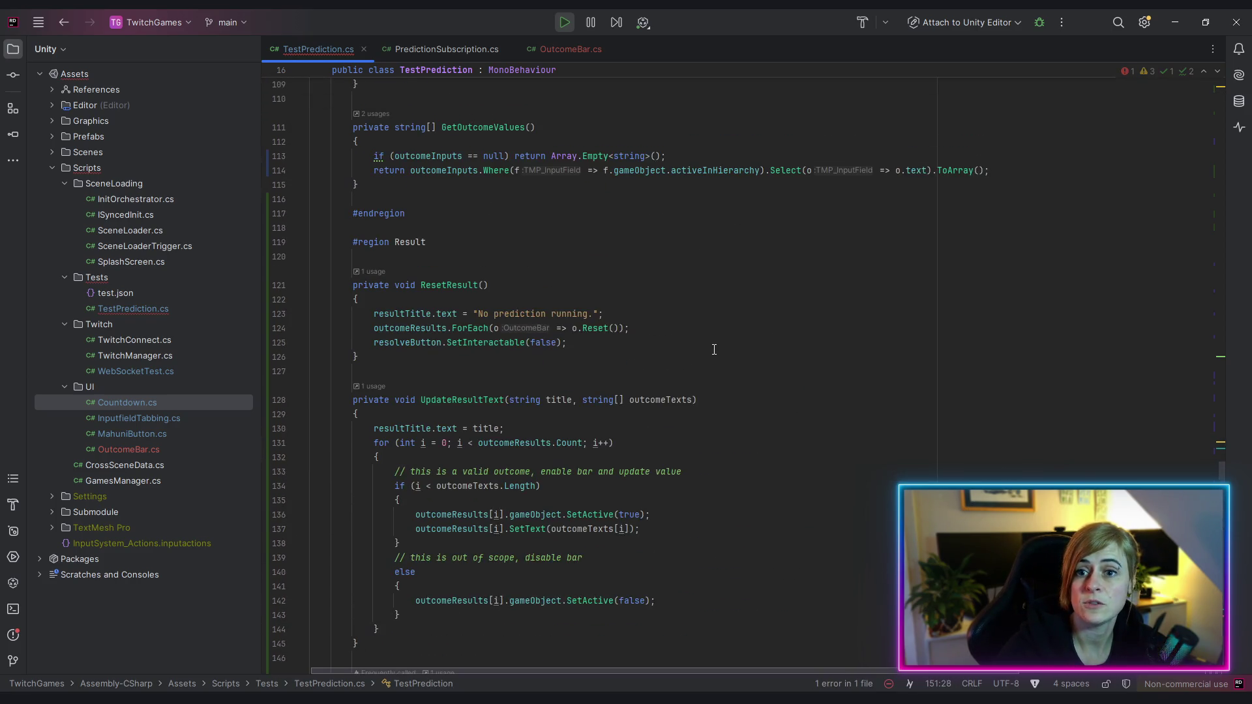
pyautogui.scroll(-9, 715, 373)
pyautogui.write('get')
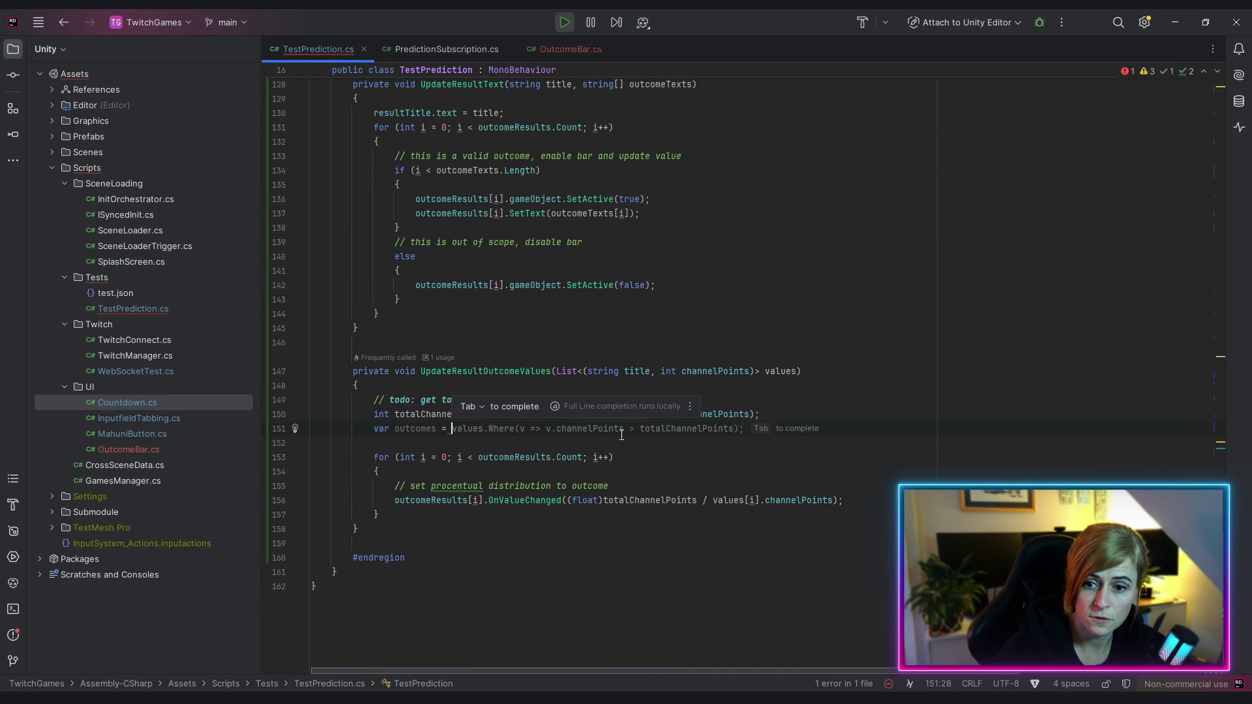
pyautogui.press('Down')
pyautogui.press('Return')
pyautogui.write(';')
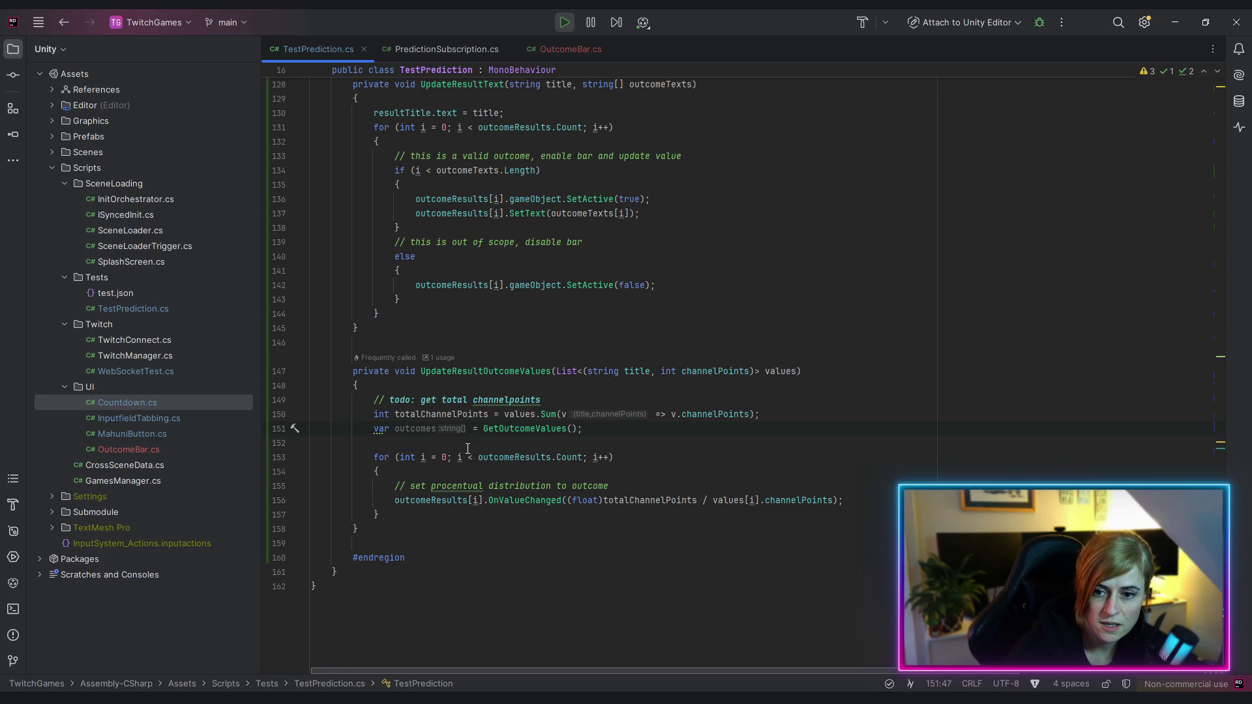
# Replace var with the explicit string[] type using the quick fix
pyautogui.doubleClick(780, 371)
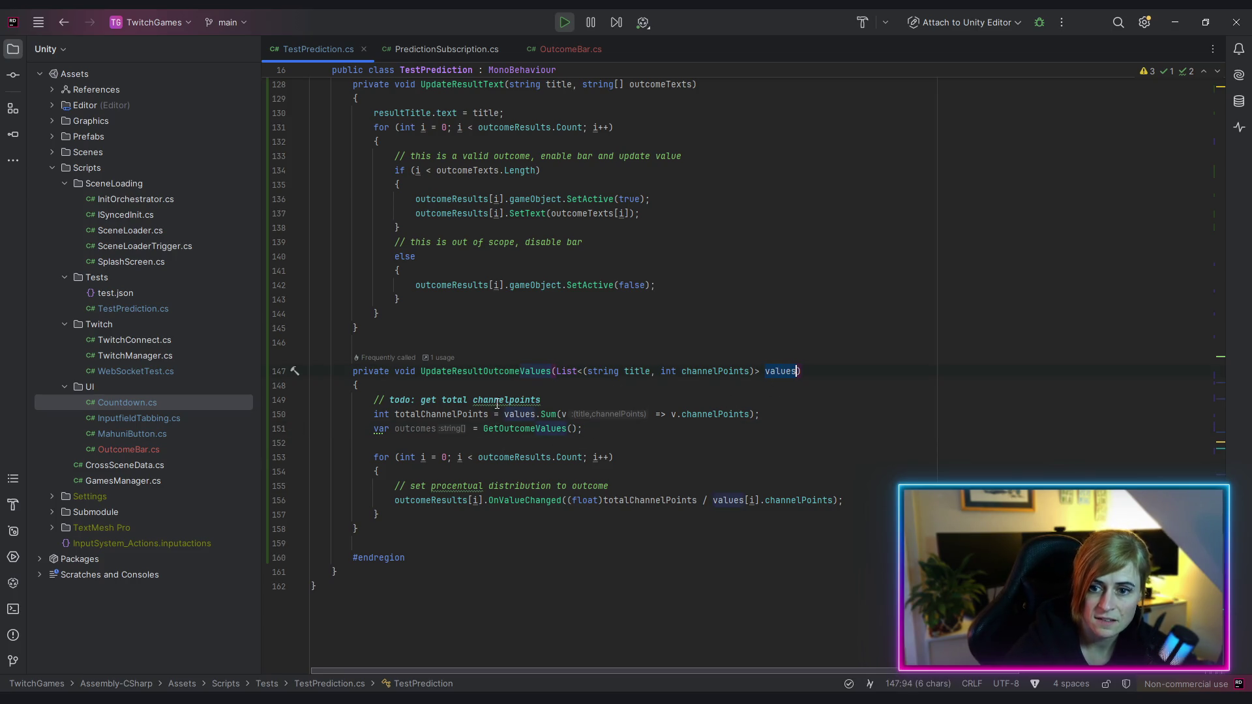
pyautogui.doubleClick(435, 429)
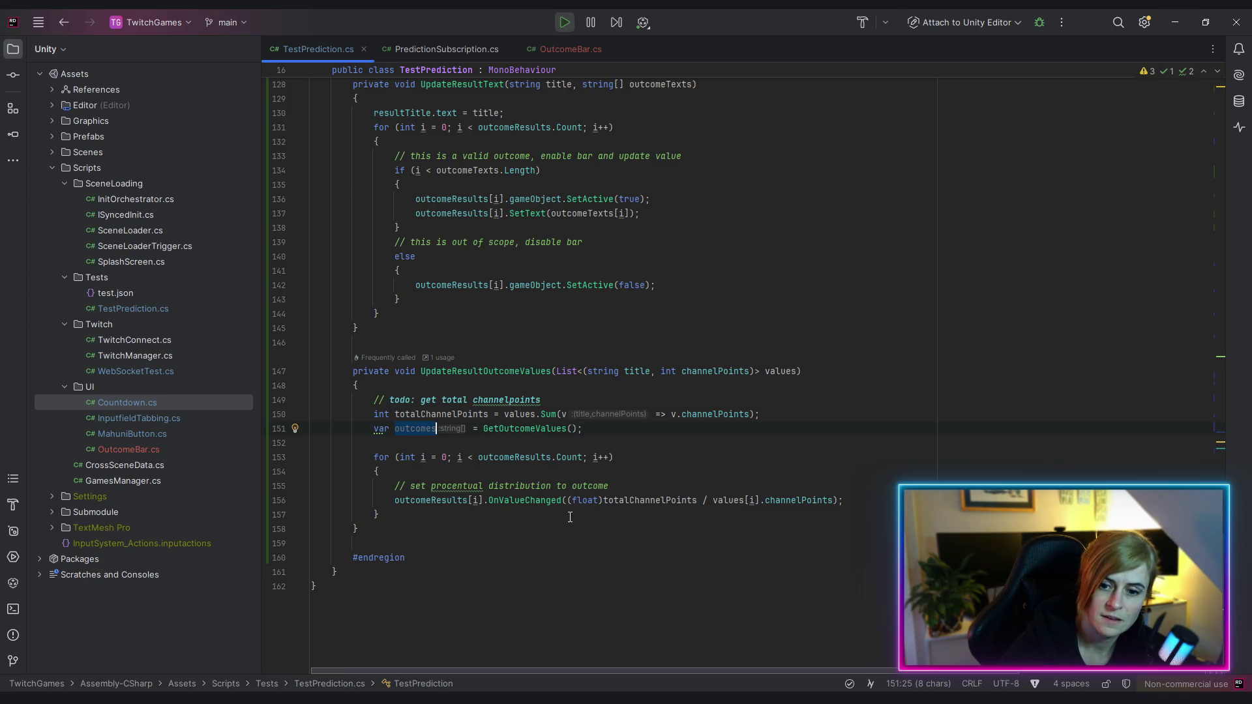
pyautogui.doubleClick(494, 458)
pyautogui.click(384, 429)
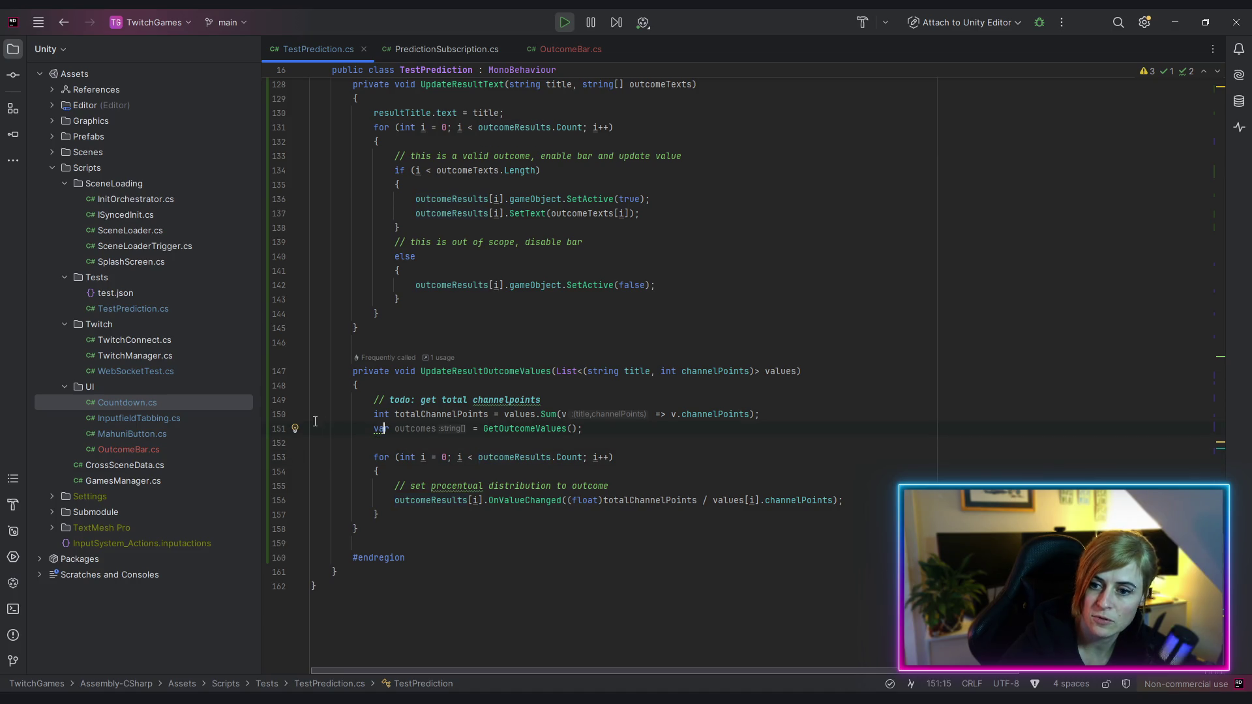
pyautogui.click(295, 429)
pyautogui.click(370, 449)
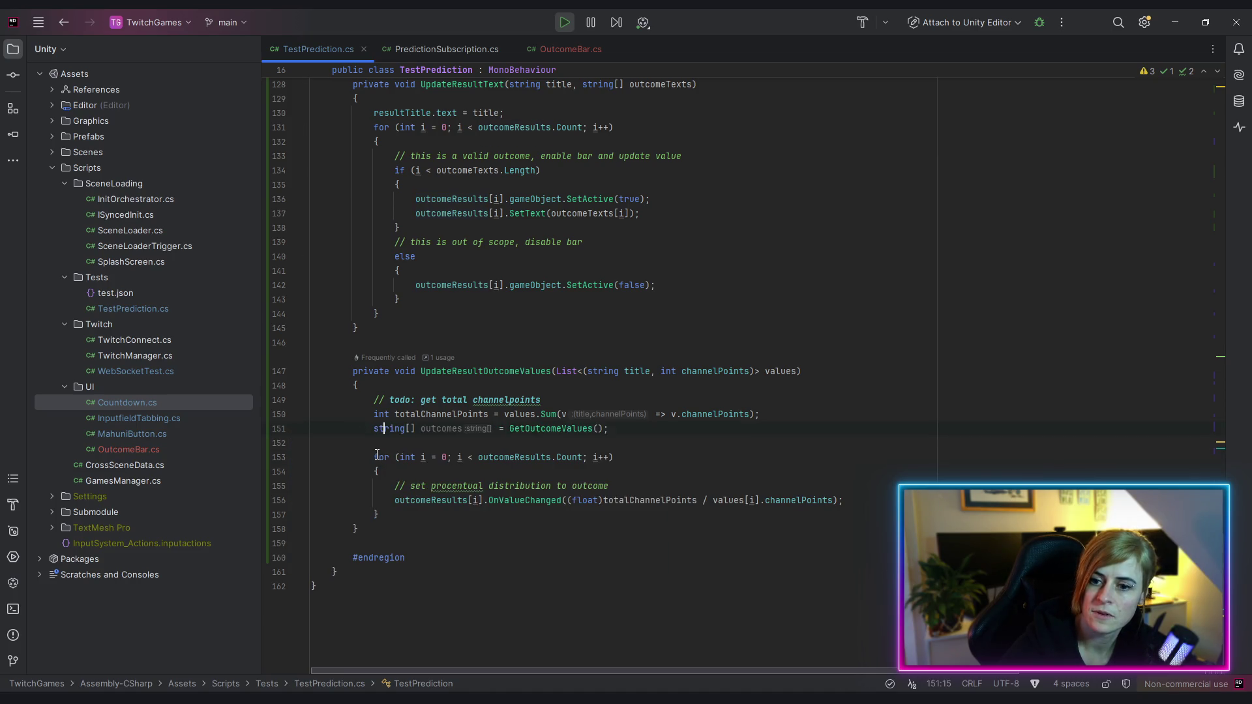
# Swap outcomeResults for outcomes in the loop and Count for Length
pyautogui.doubleClick(436, 430)
pyautogui.hotkey('ctrl', 'c')
pyautogui.doubleClick(487, 457)
pyautogui.hotkey('ctrl', 'v')
pyautogui.doubleClick(444, 500)
pyautogui.hotkey('ctrl', 'v')
pyautogui.doubleClick(539, 457)
pyautogui.write('le')
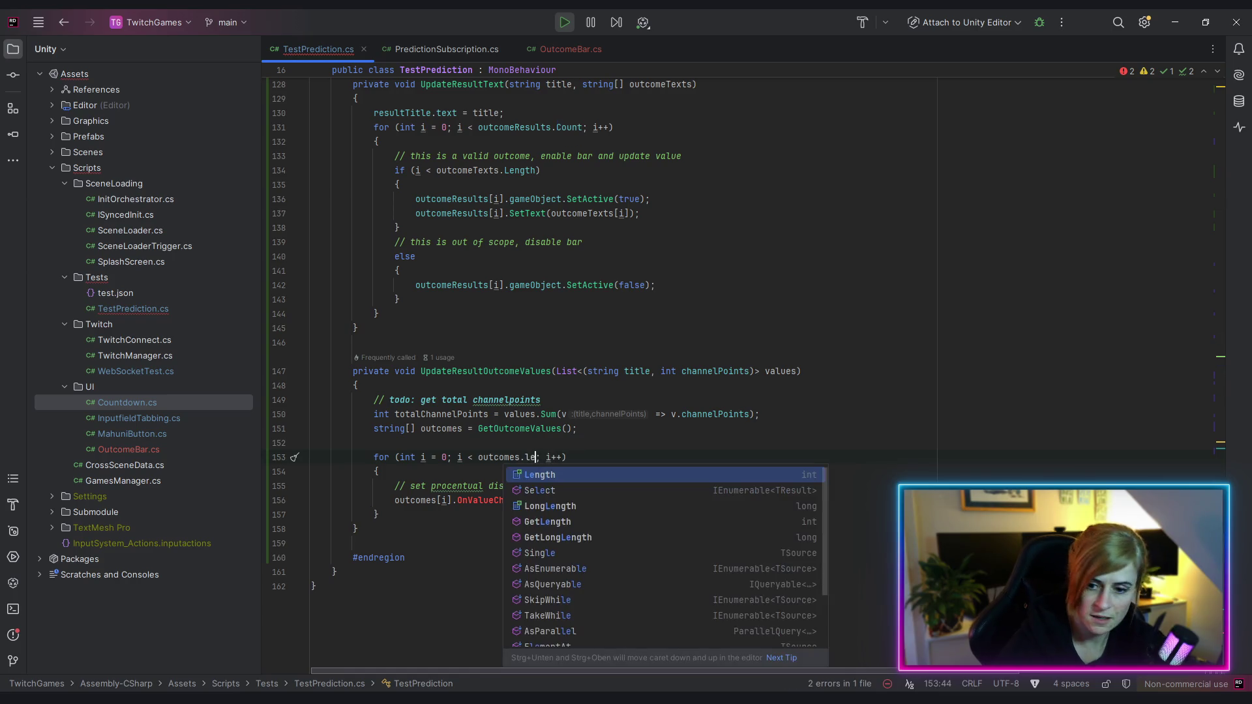
pyautogui.press('Return')
pyautogui.click(447, 540)
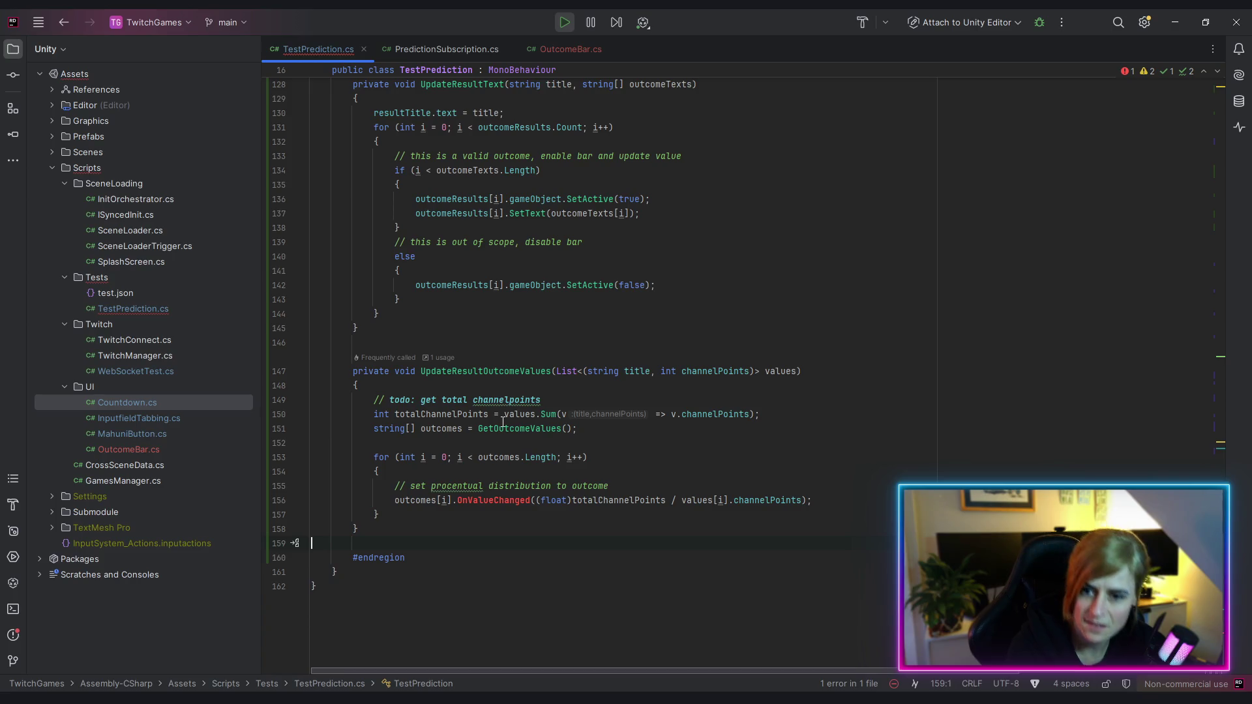
# Go to GetOutcomeValues and copy the whole method, which accidentally pastes a duplicate
pyautogui.keyDown('ctrl'); pyautogui.click(512, 429); pyautogui.keyUp('ctrl')
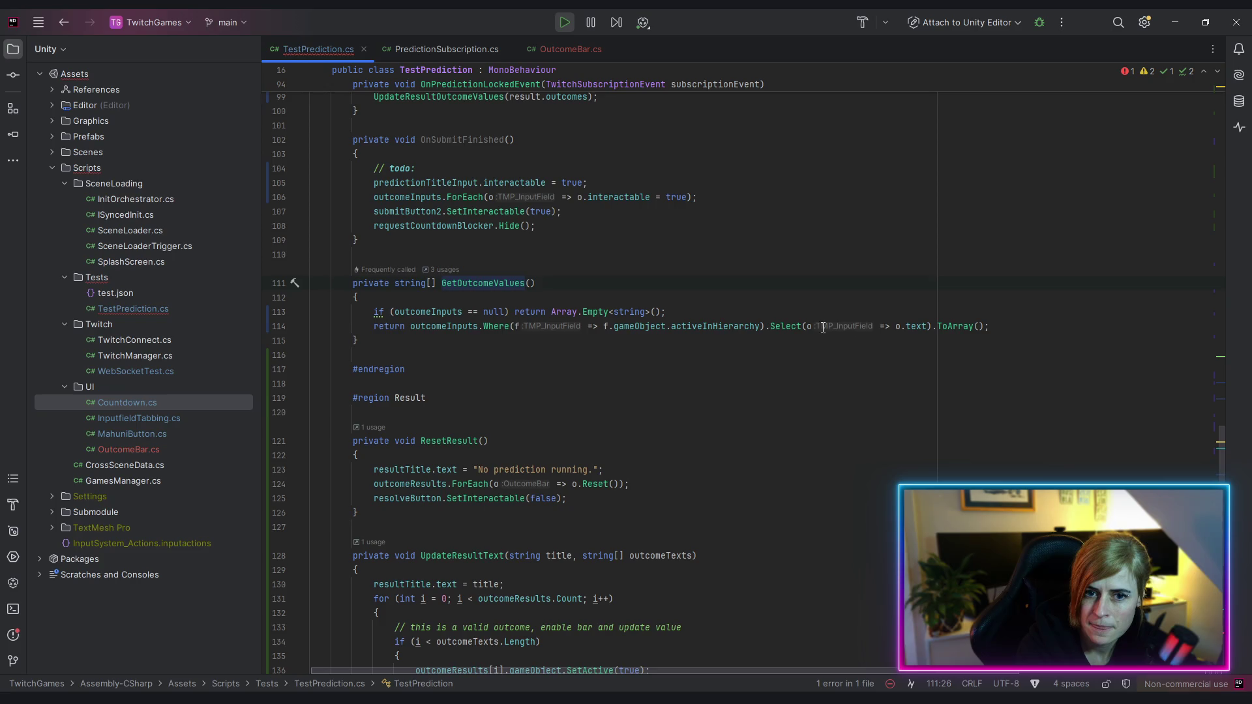
pyautogui.click(921, 326)
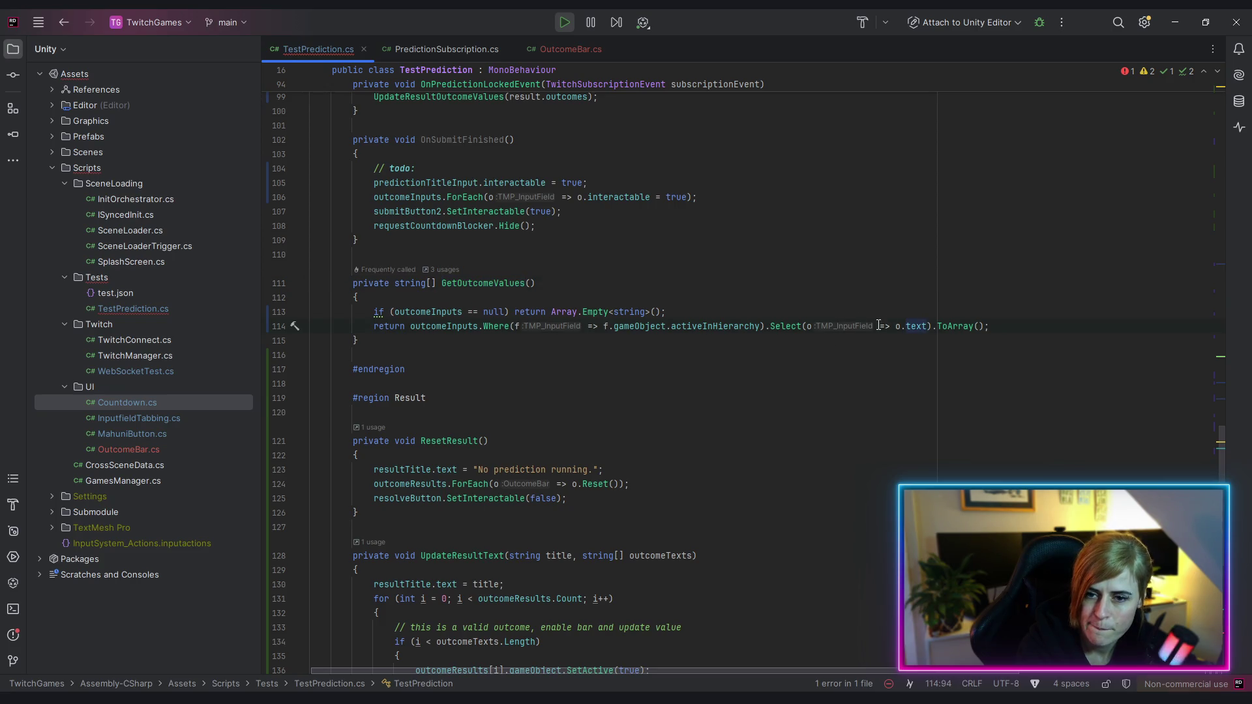
pyautogui.moveTo(358, 340); pyautogui.dragTo(226, 270)
pyautogui.hotkey('ctrl', 'c')
pyautogui.press('Right')
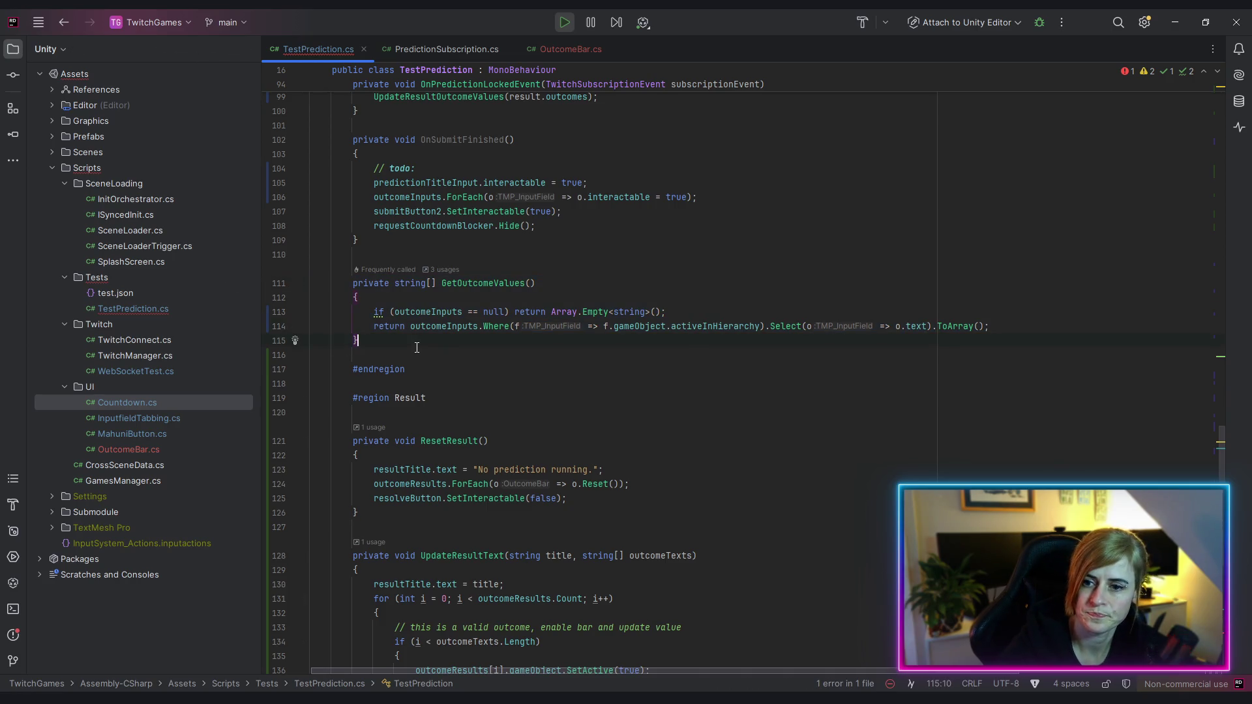
pyautogui.press('Return')
pyautogui.press('Return')
pyautogui.hotkey('ctrl', 'v')
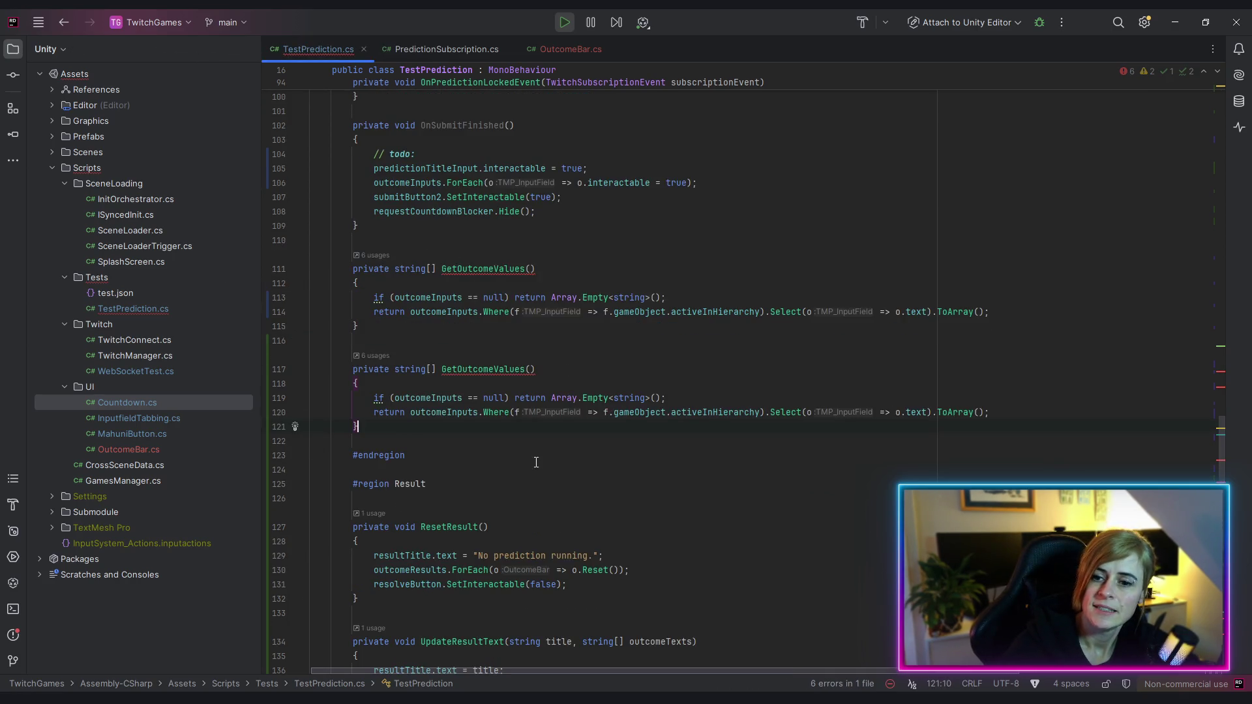
# Delete the stray duplicate method and open a new line below UpdateResultOutcomeValues
pyautogui.moveTo(493, 369); pyautogui.dragTo(526, 370)
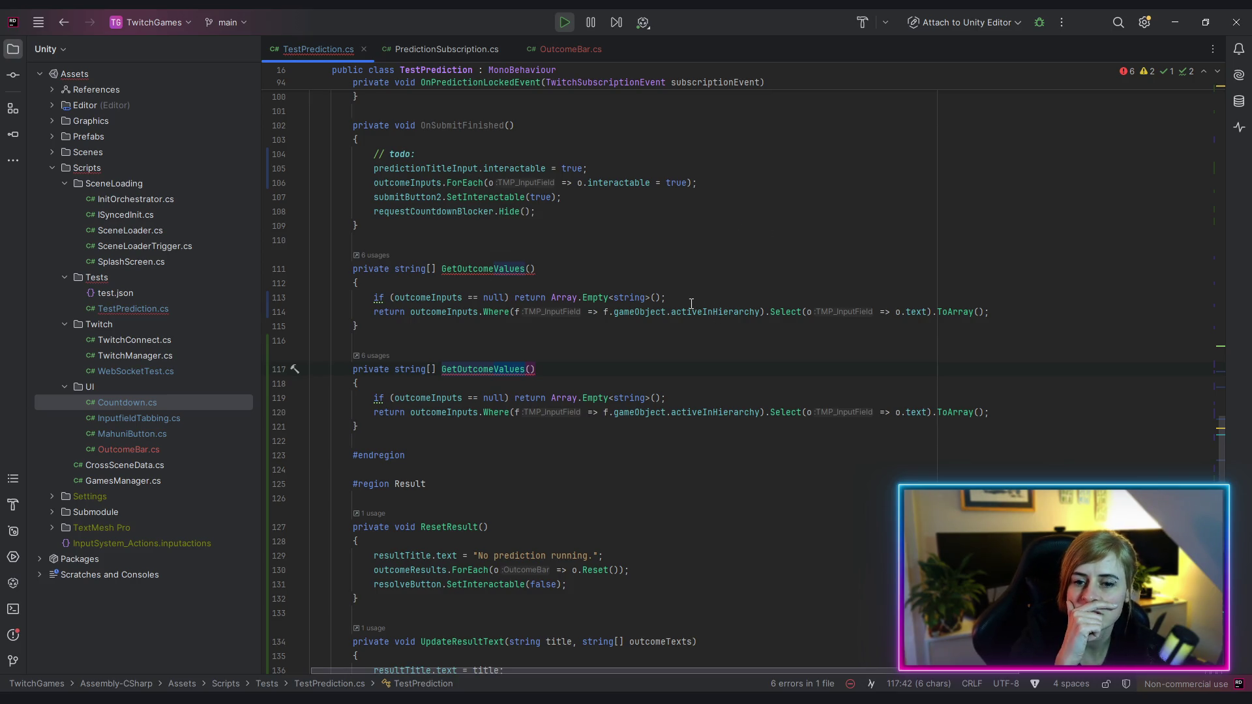
pyautogui.click(292, 369)
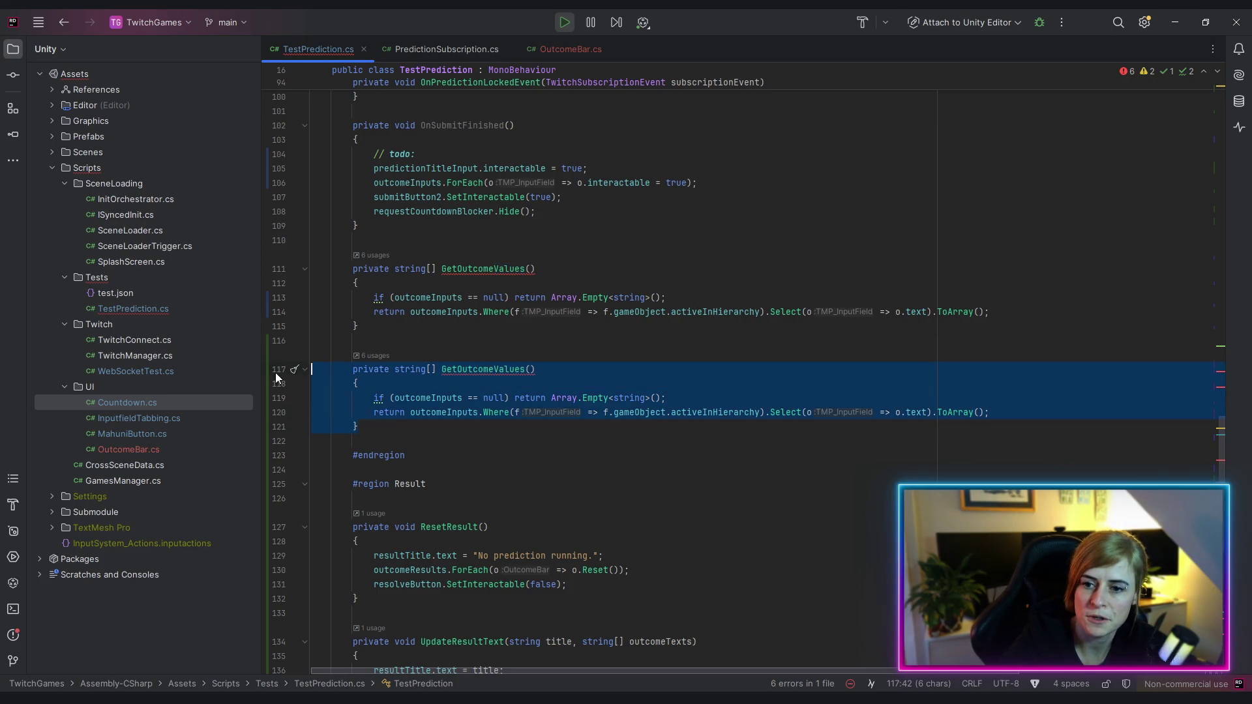
pyautogui.press('Delete')
pyautogui.scroll(-10, 406, 402)
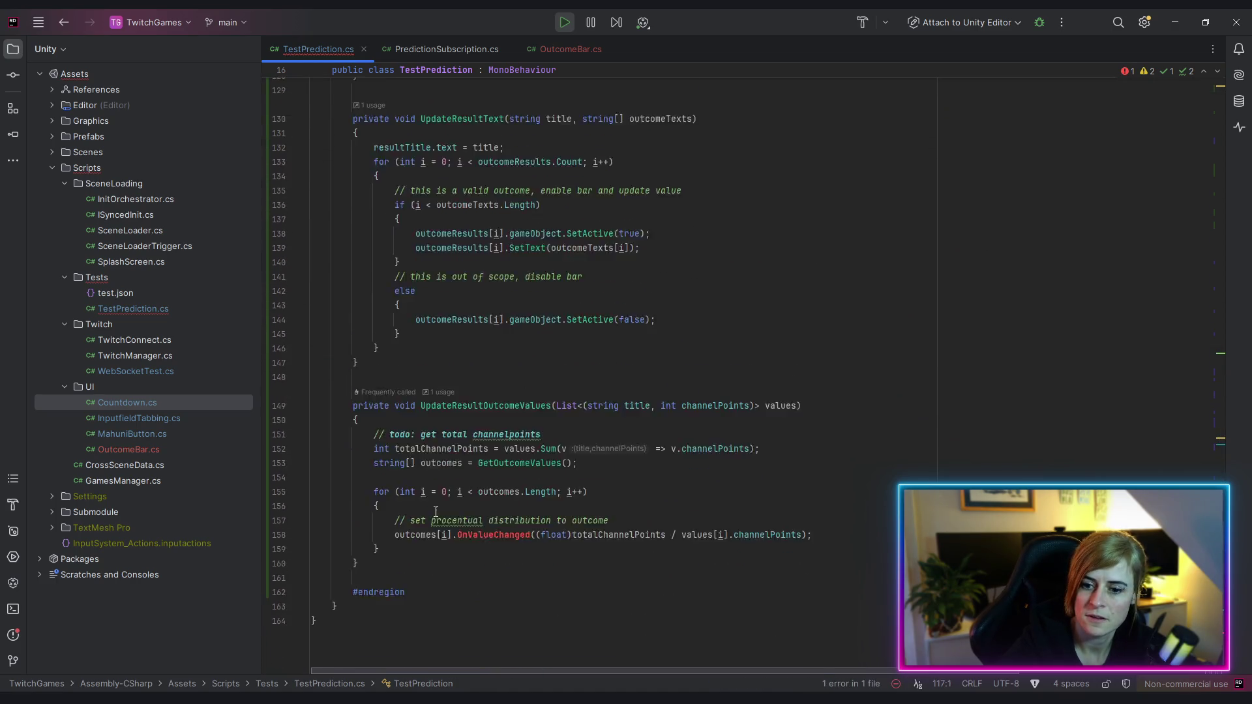
pyautogui.click(424, 534)
pyautogui.press('Return')
pyautogui.press('Return')
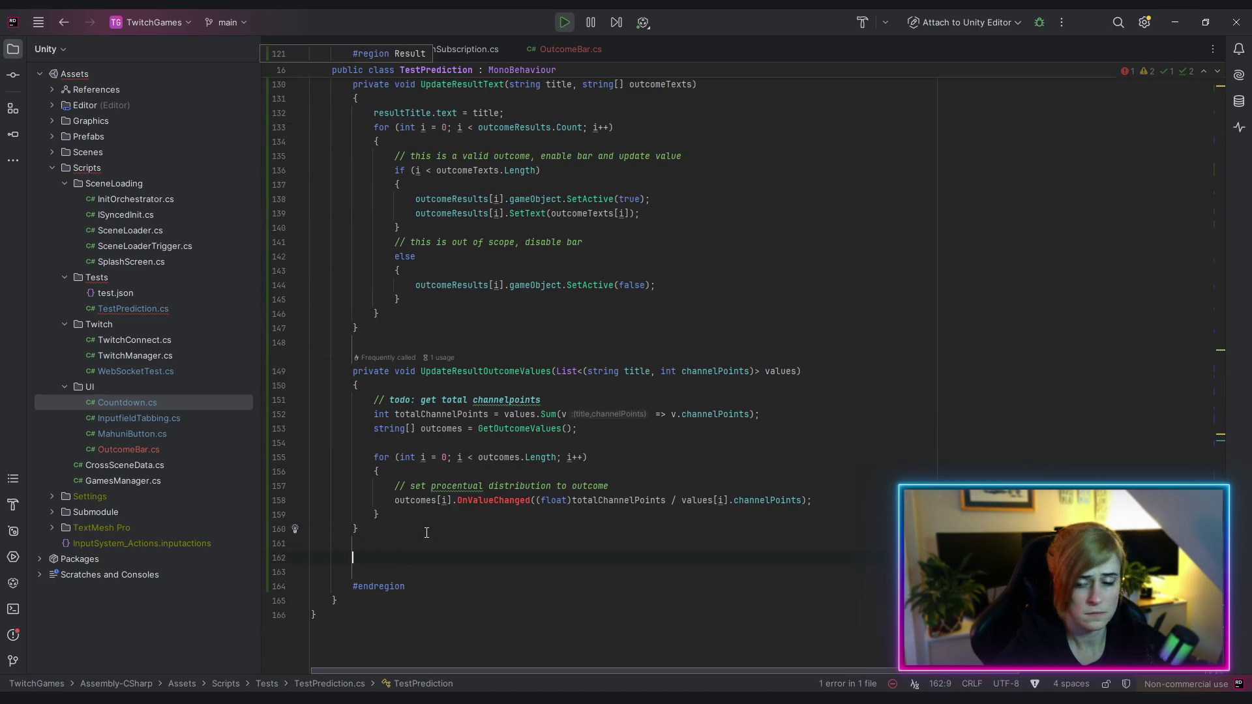
# Paste the helper method, rename it GetOutcomeResultTexts, and null-check outcomeResults
pyautogui.hotkey('ctrl', 'v')
pyautogui.moveTo(493, 558); pyautogui.dragTo(525, 558)
pyautogui.write('Result')
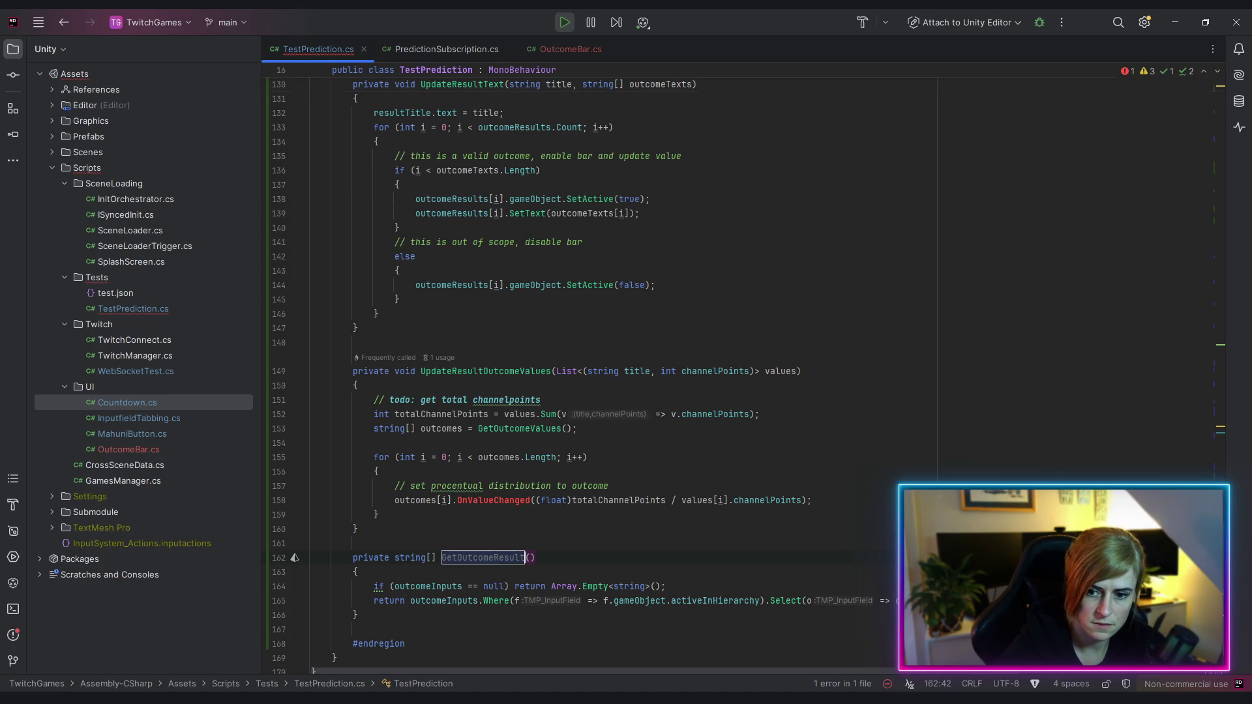
pyautogui.write('sext')
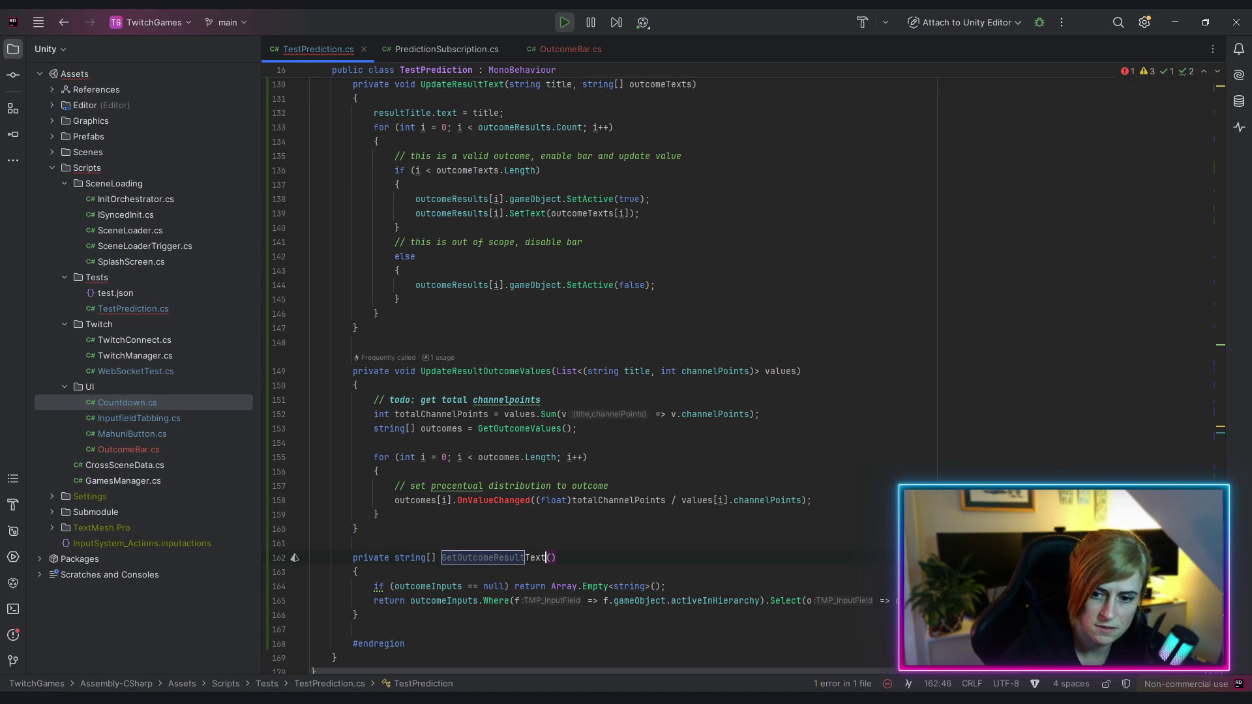
pyautogui.write('s')
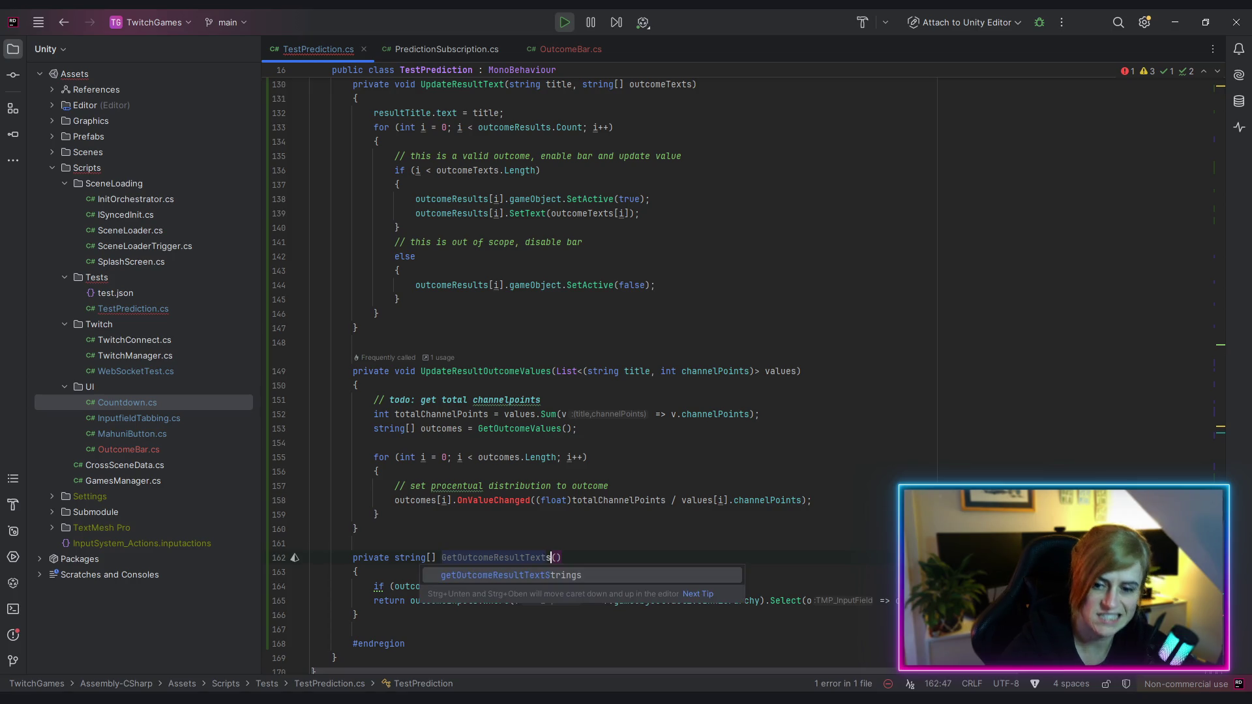
pyautogui.press('Return')
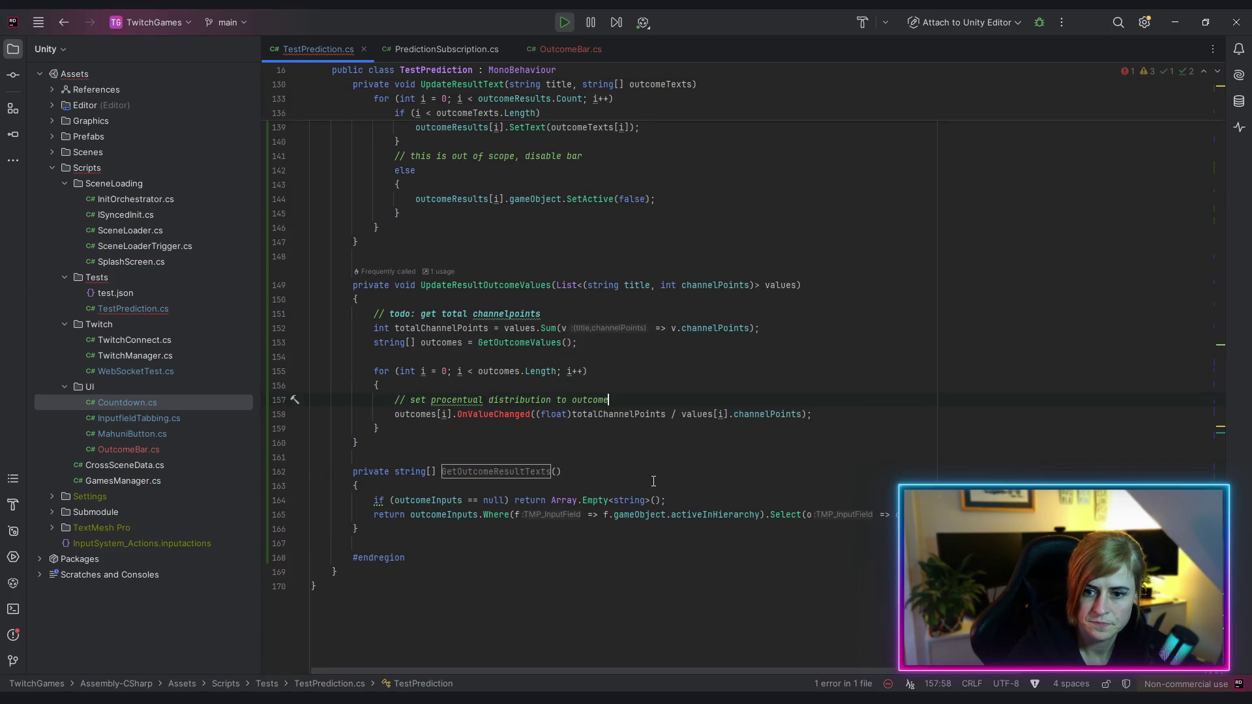
pyautogui.doubleClick(423, 499)
pyautogui.write('out')
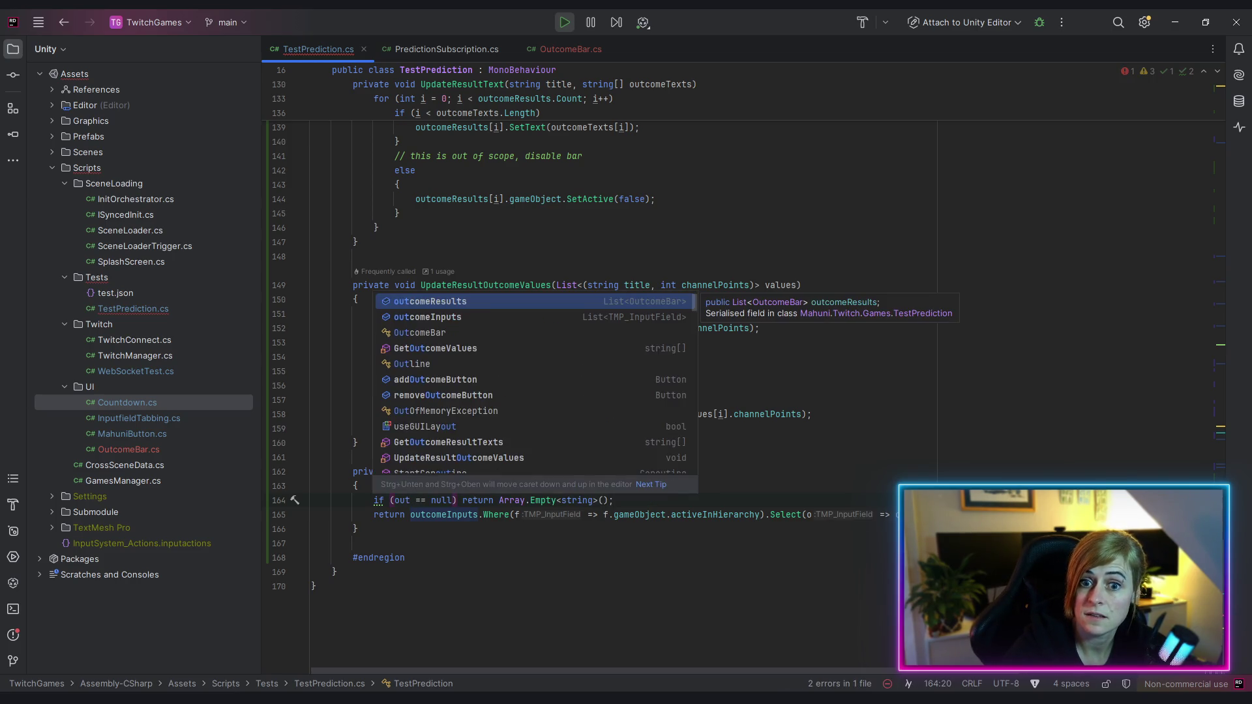
pyautogui.press('Return')
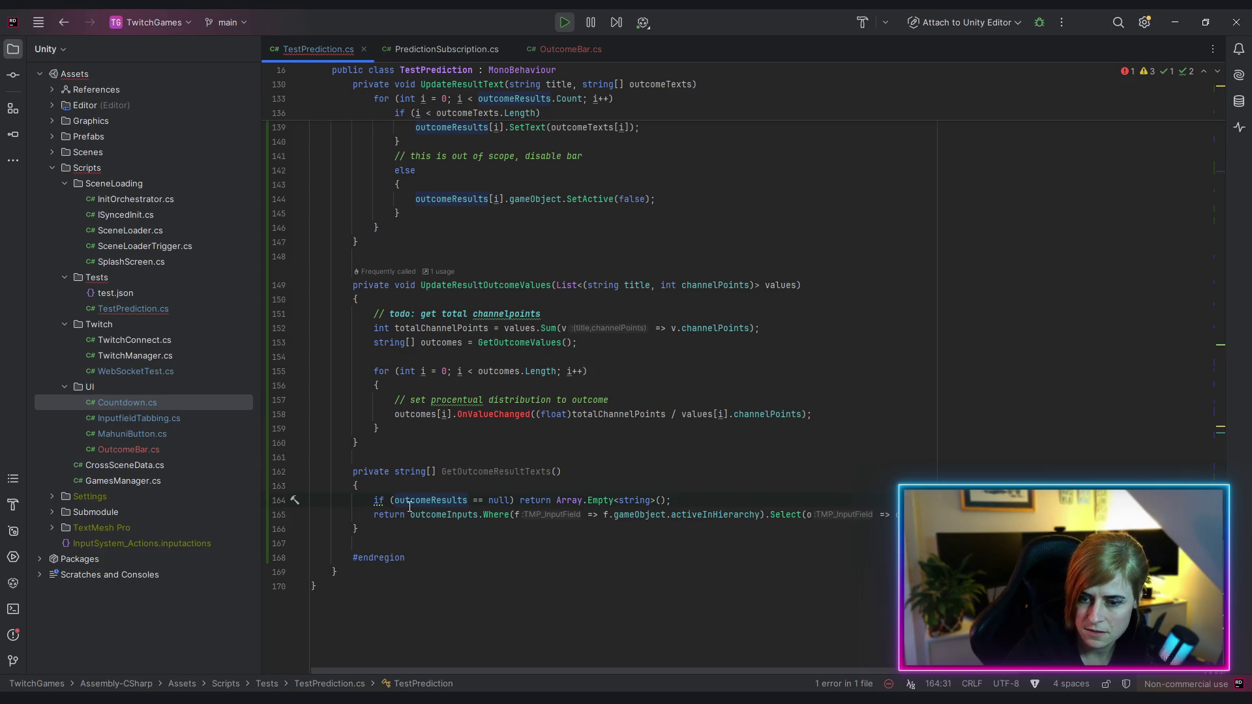
pyautogui.doubleClick(428, 500)
pyautogui.moveTo(557, 501)
pyautogui.mouseDown()
pyautogui.moveTo(649, 513)
pyautogui.moveTo(665, 500)
pyautogui.mouseUp()
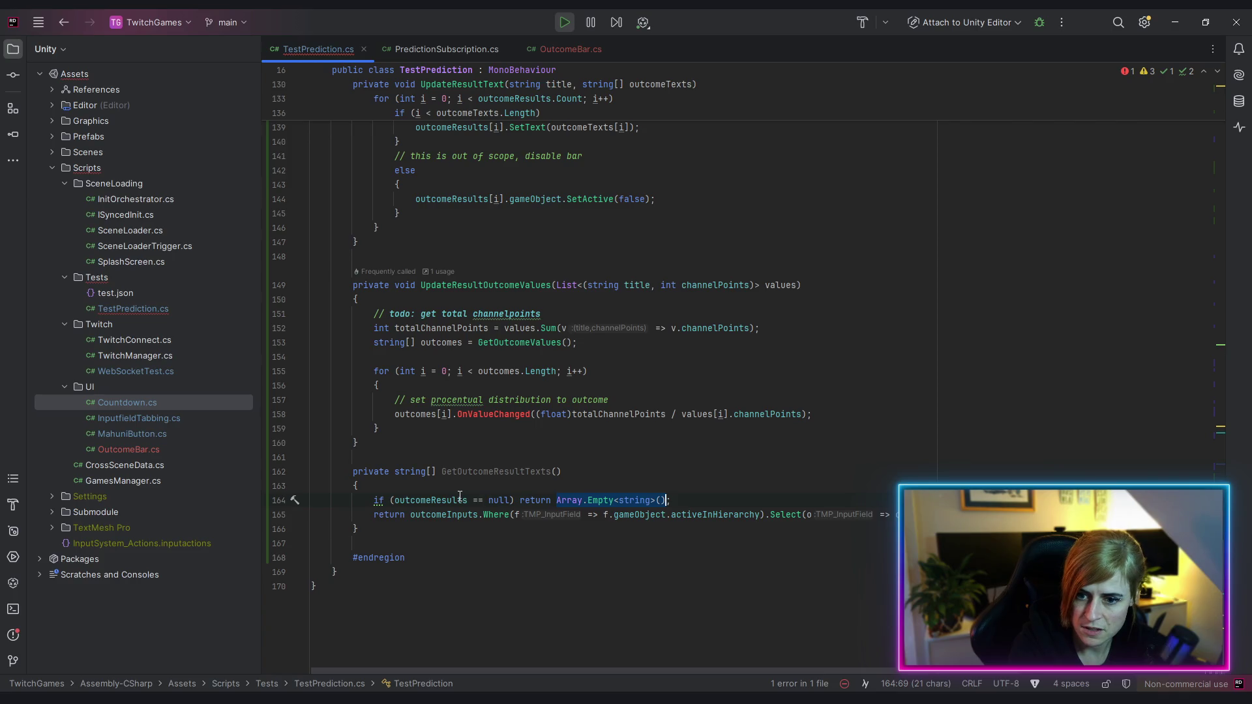
# Change the method's return type from string[] to List<OutcomeBar>
pyautogui.moveTo(451, 500)
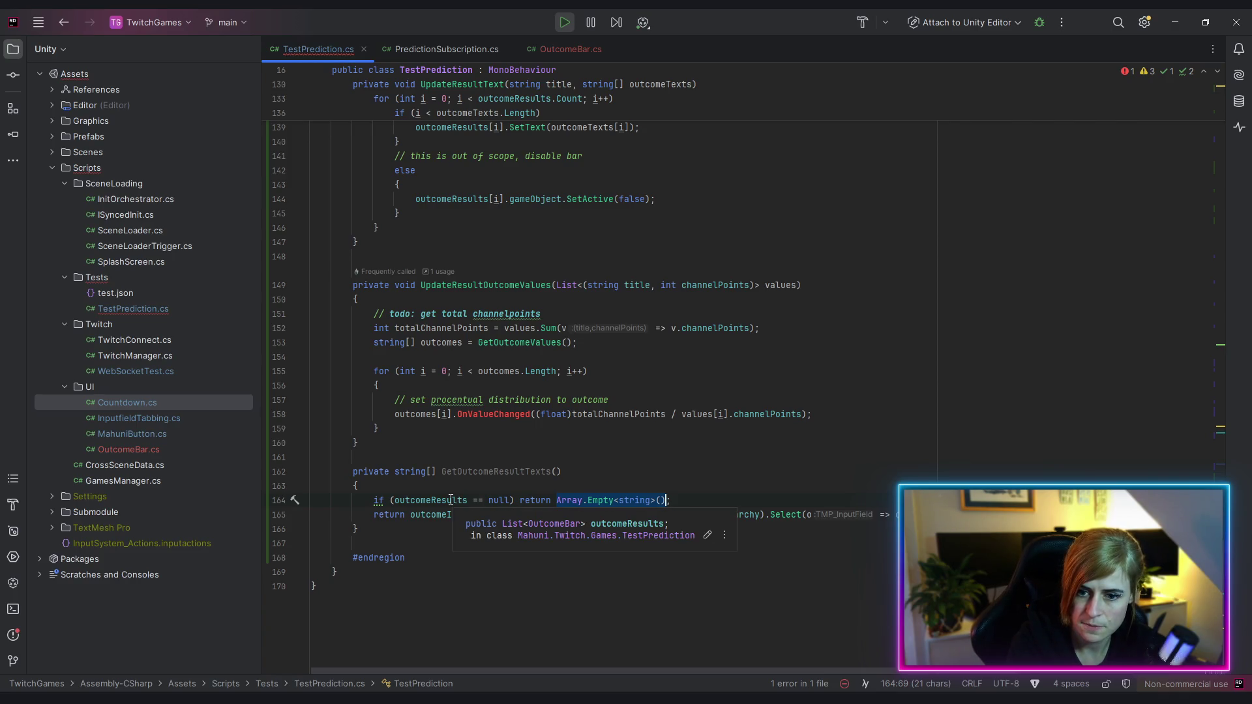
pyautogui.doubleClick(403, 471)
pyautogui.keyDown('shift'); pyautogui.click(437, 471); pyautogui.keyUp('shift')
pyautogui.press('BackSpace')
pyautogui.write('List<OutcomeBar')
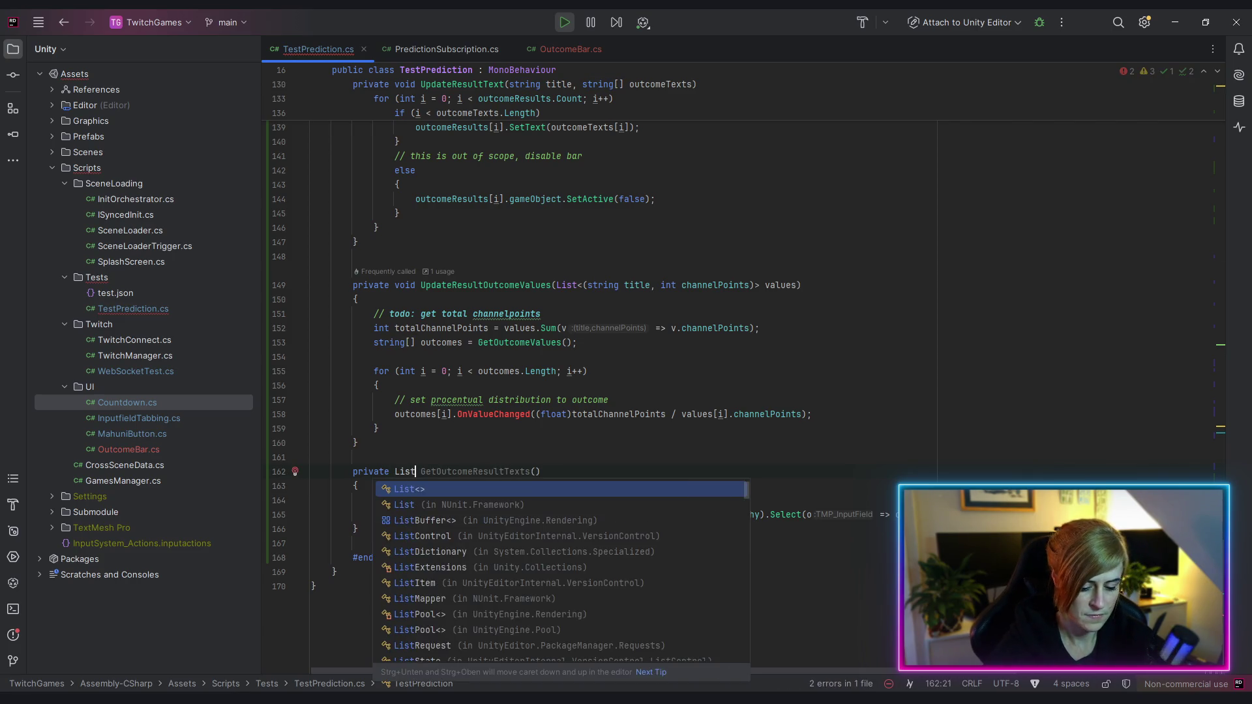
pyautogui.write('>')
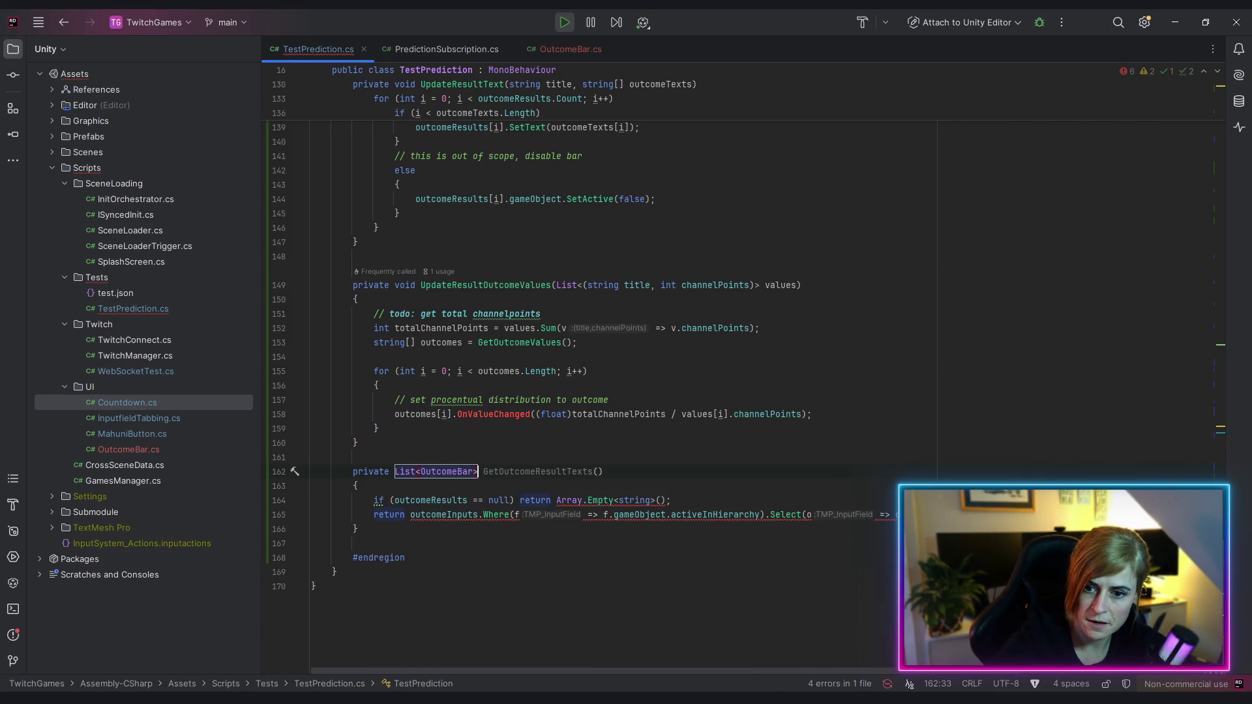
# Rename the method to GetActiveOutcomeBars
pyautogui.click(557, 472)
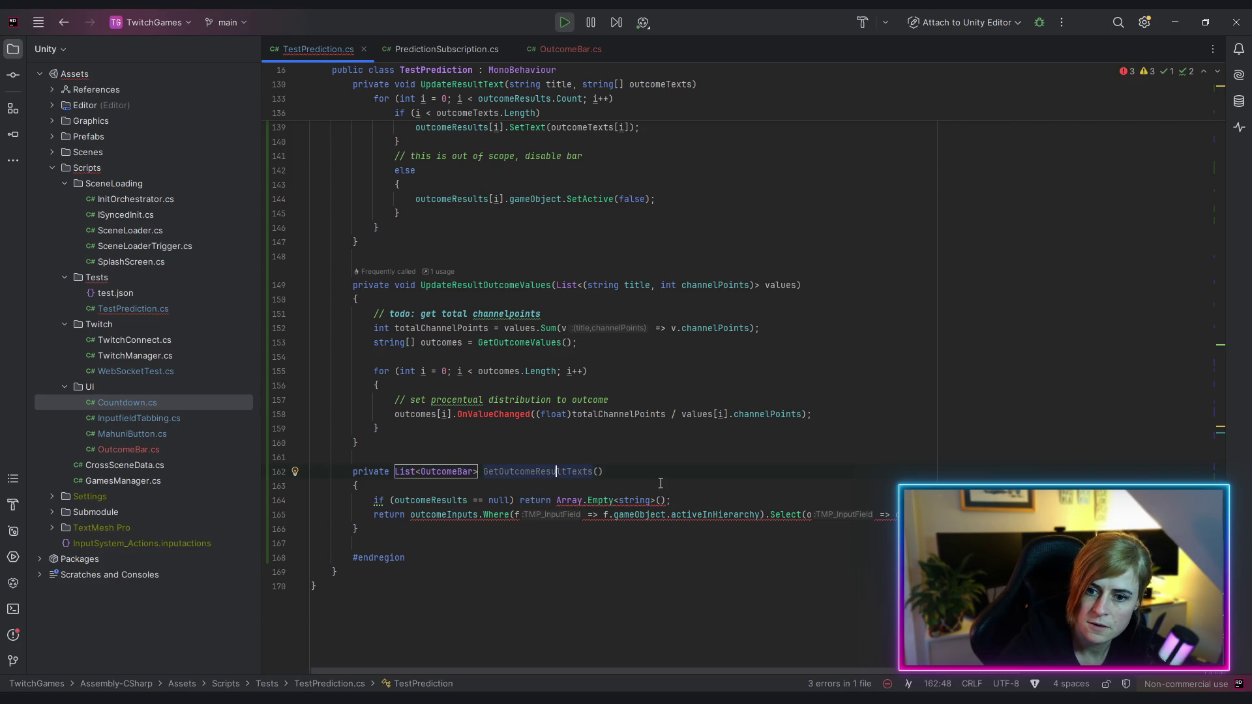
pyautogui.press('Left')
pyautogui.press('Left')
pyautogui.press('Left')
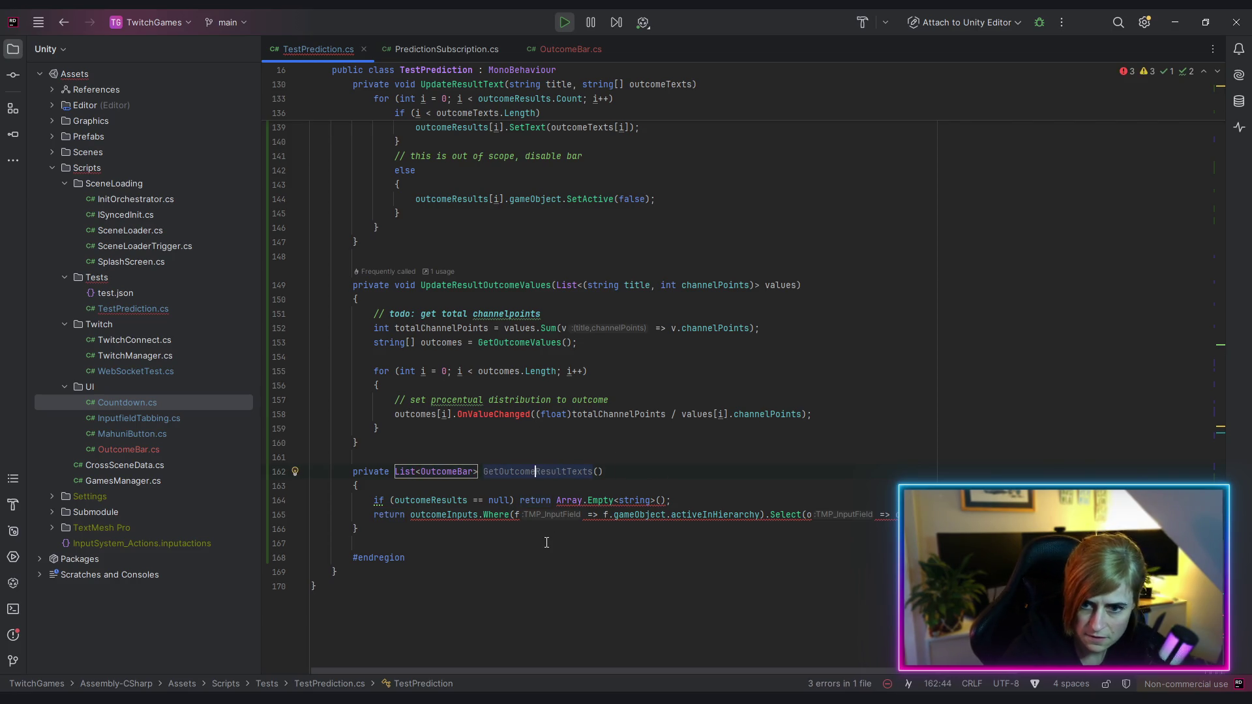
pyautogui.write('Ba')
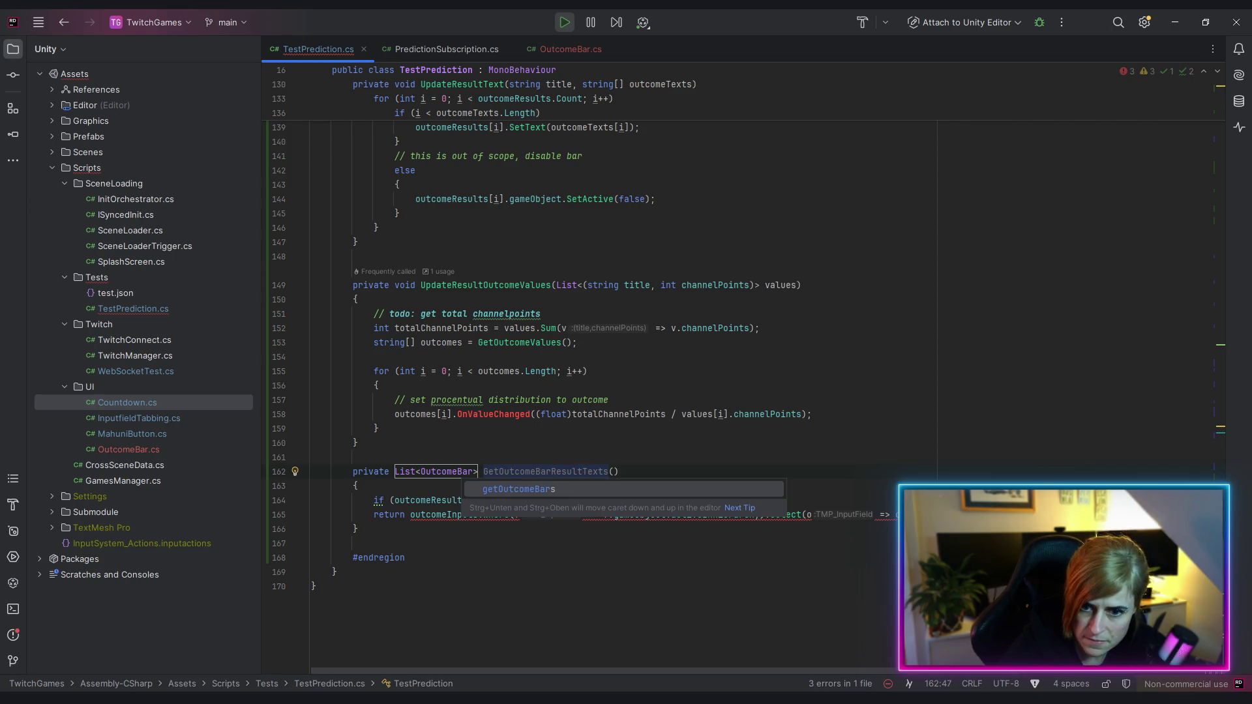
pyautogui.write('r')
pyautogui.press('Delete')
pyautogui.write('s')
pyautogui.press('Delete')
pyautogui.press('Delete')
pyautogui.press('Delete')
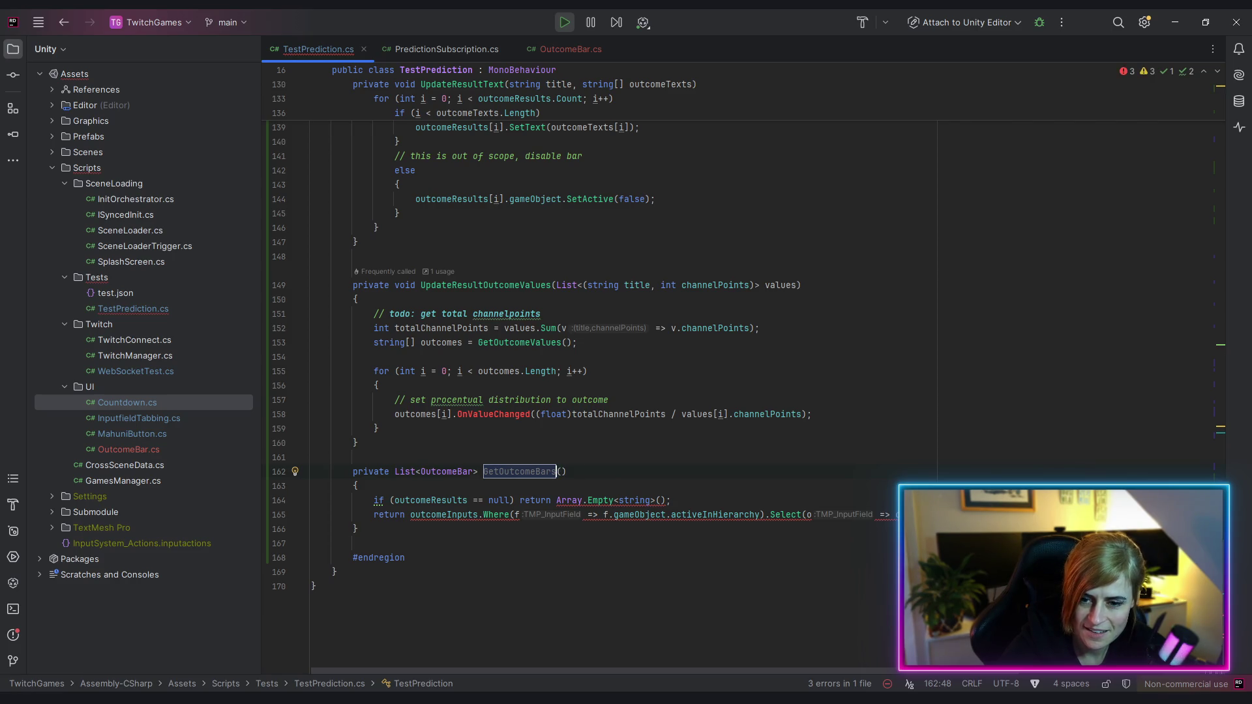
pyautogui.click(494, 472)
pyautogui.click(499, 471)
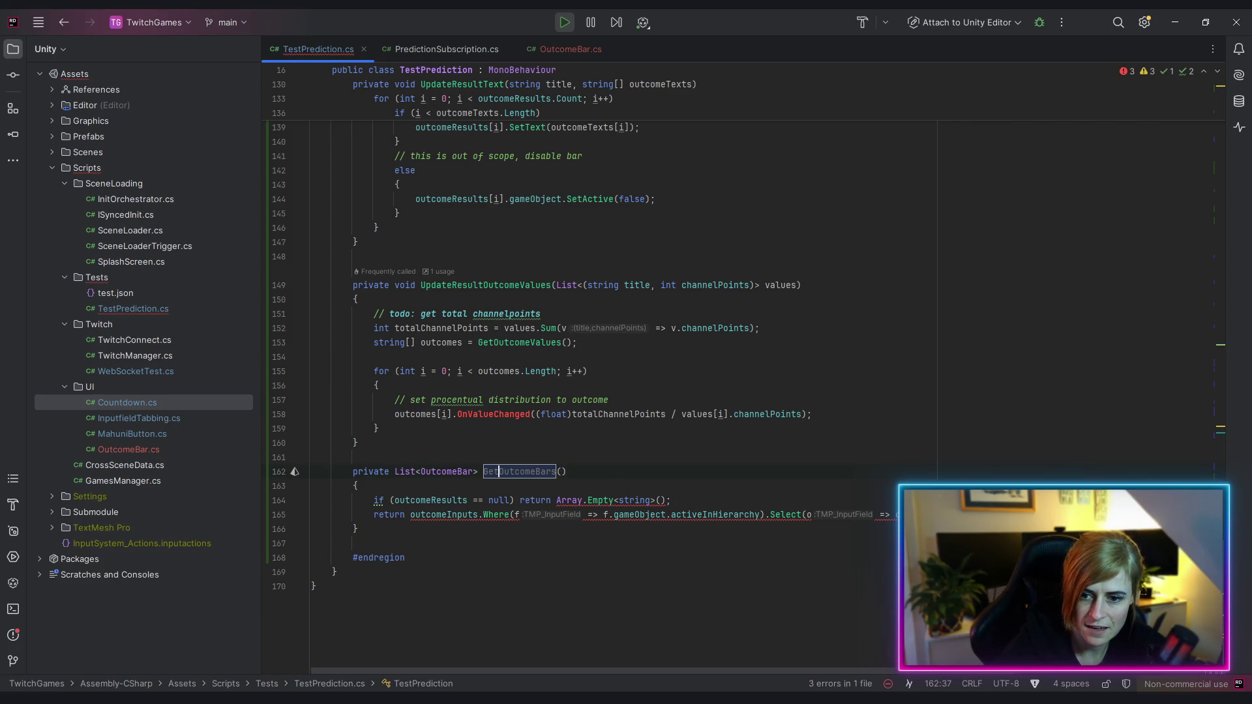
pyautogui.write('Active')
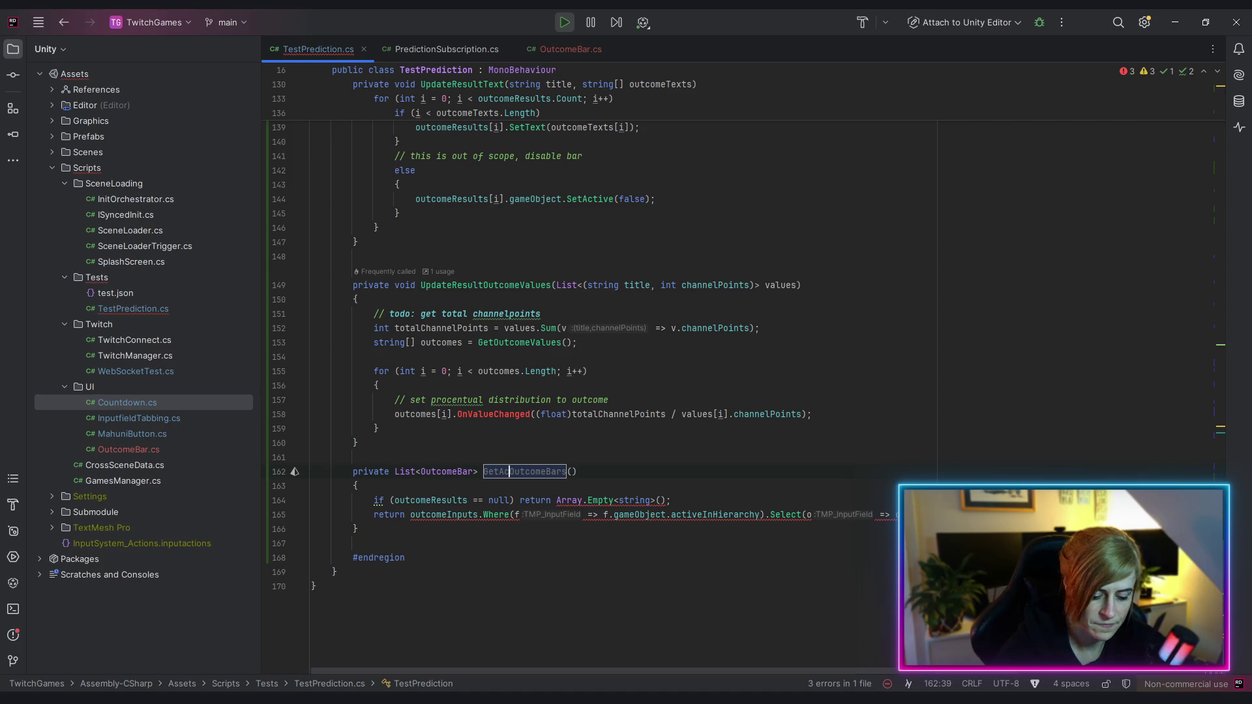
pyautogui.scroll(3, 521, 359)
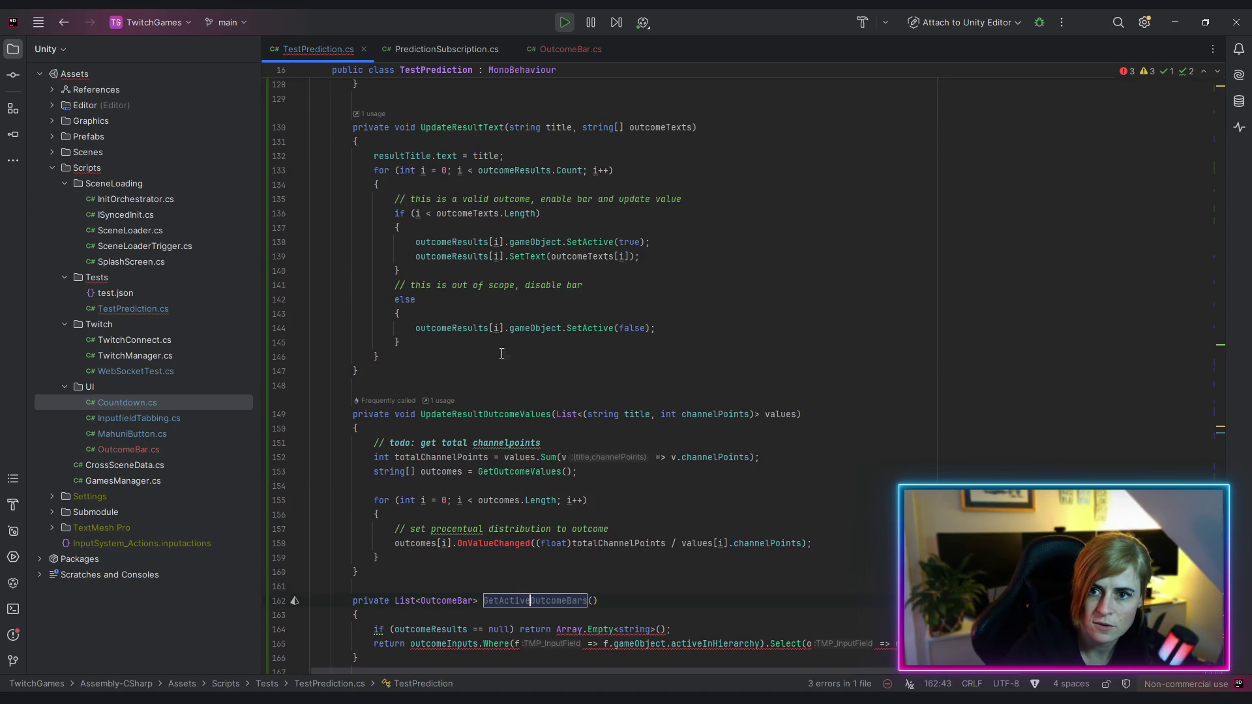
pyautogui.scroll(-3, 465, 551)
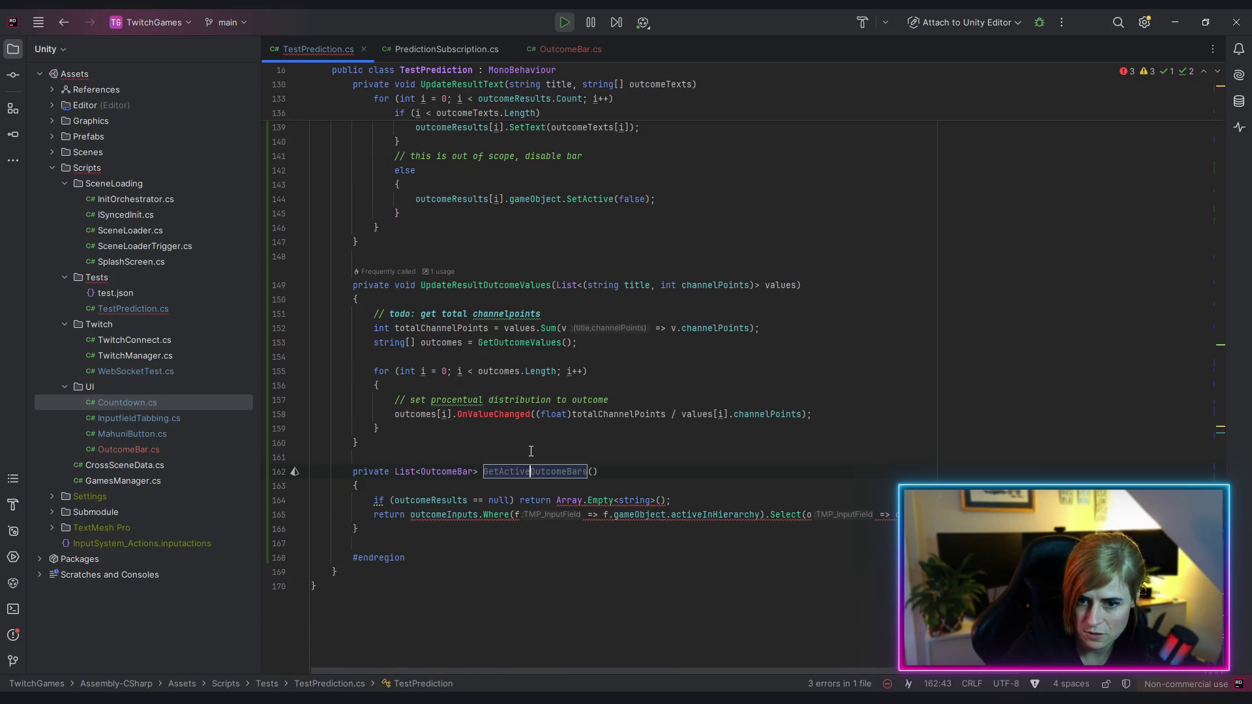
pyautogui.click(659, 478)
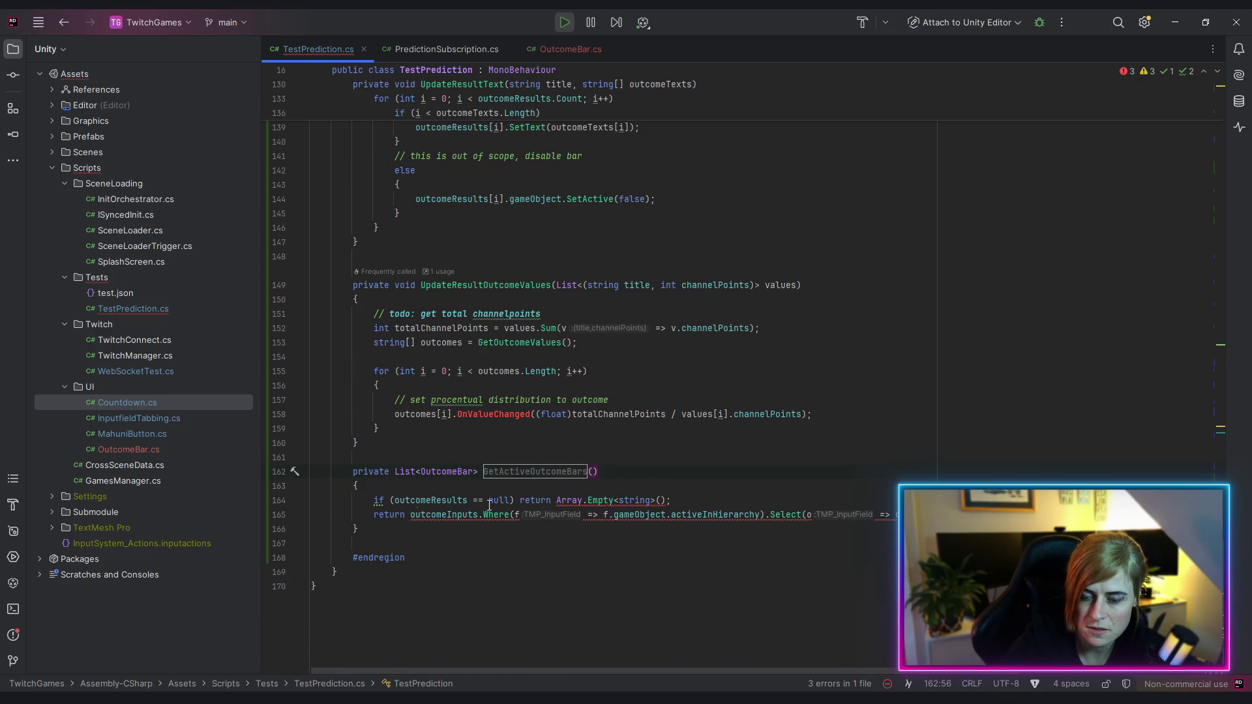
# Replace the Array.Empty<string>() fallback with List<OutcomeBar>
pyautogui.click(437, 501)
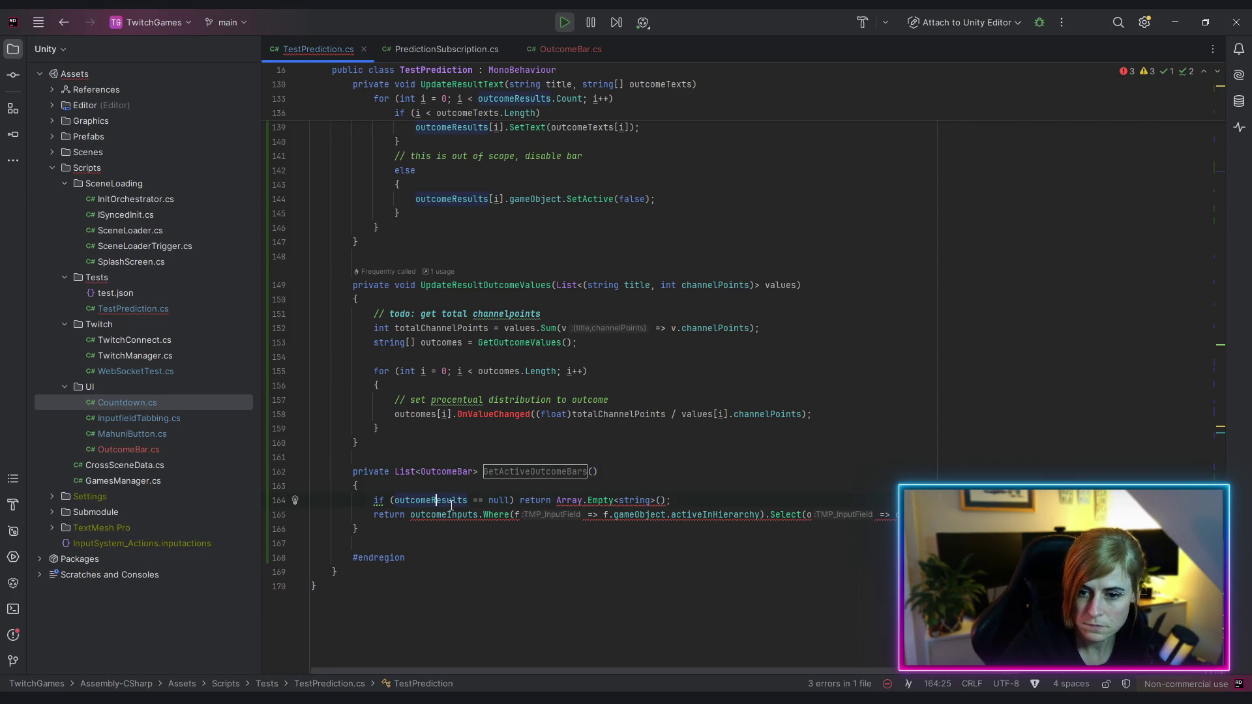
pyautogui.moveTo(451, 504)
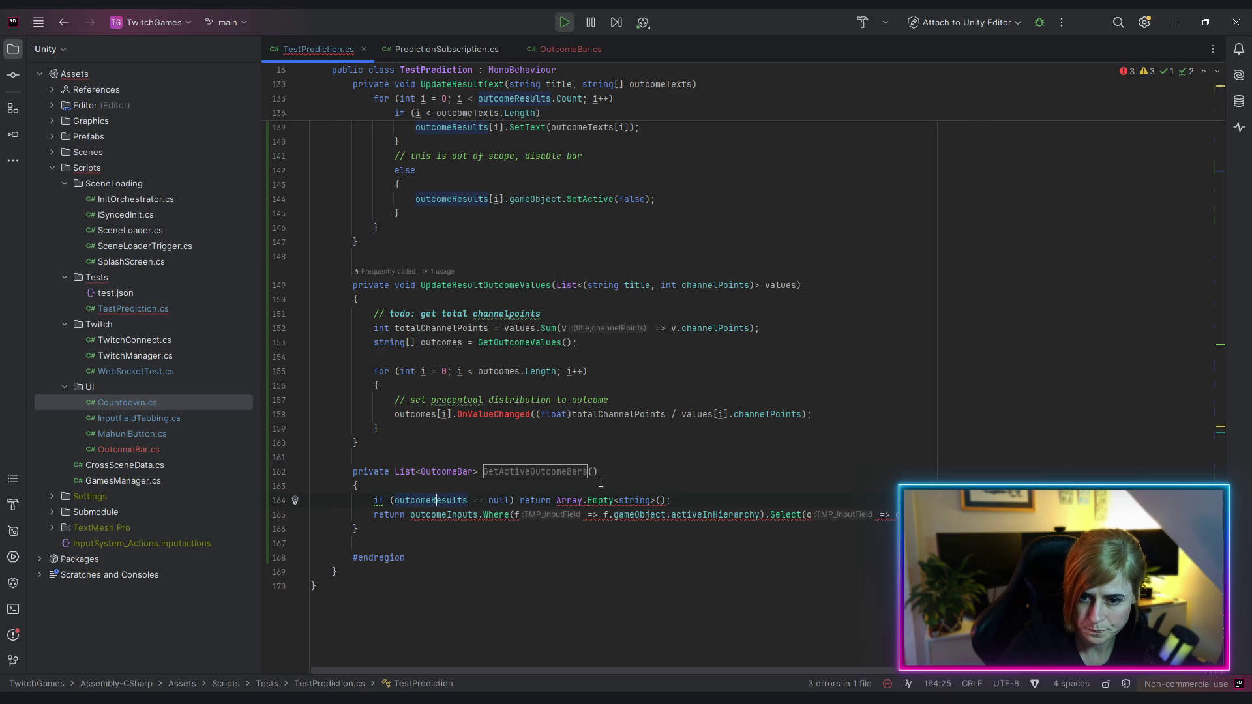
pyautogui.moveTo(557, 504); pyautogui.dragTo(666, 503)
pyautogui.write('List<')
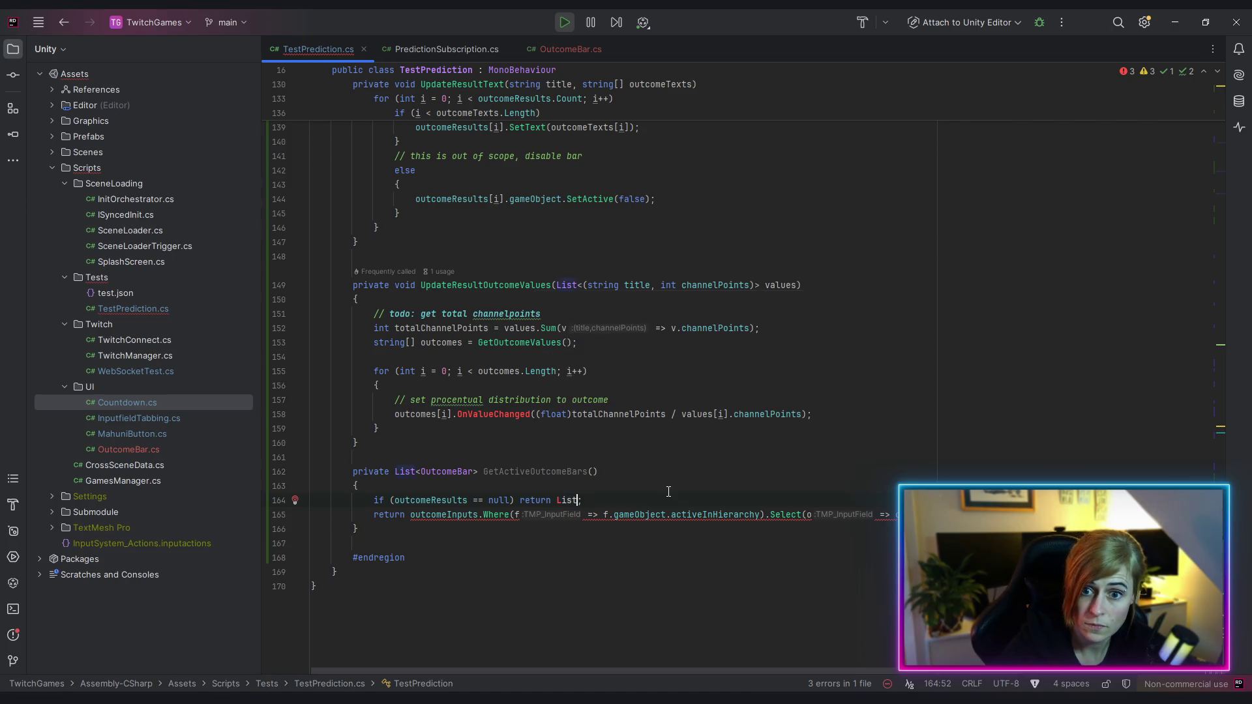
pyautogui.write('OutcomeBar>')
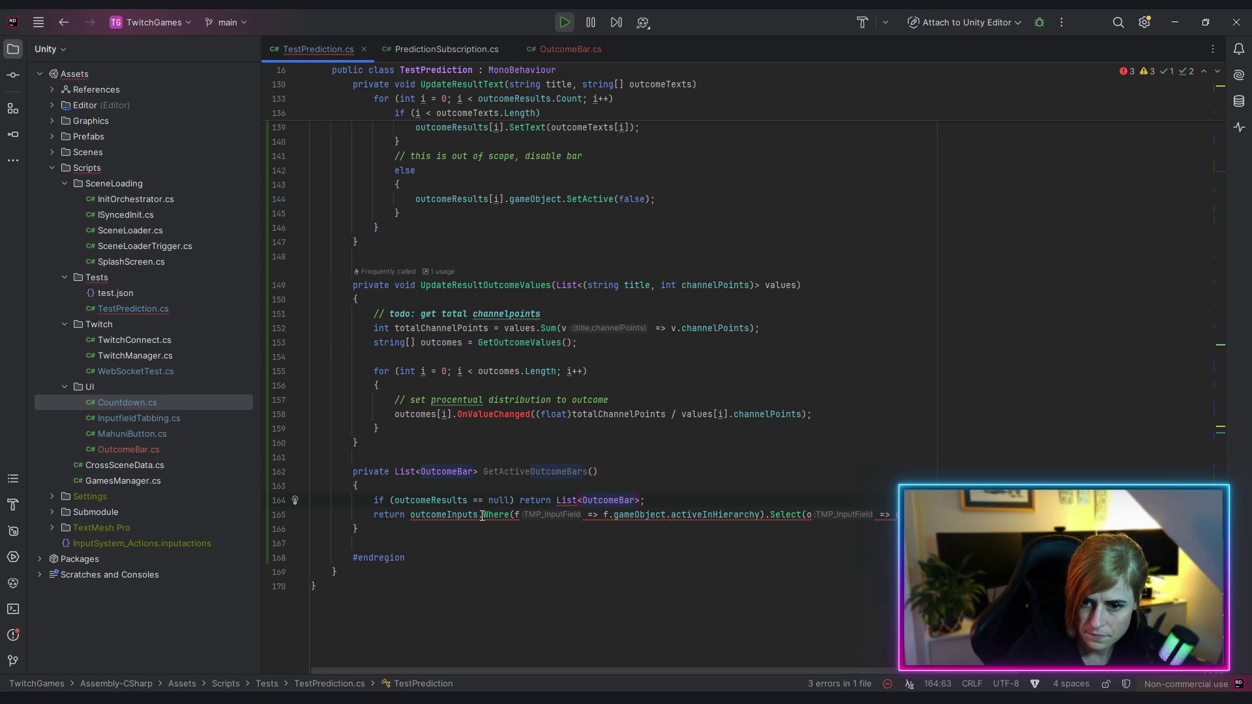
# Filter outcomeResults instead of outcomeInputs on line 165
pyautogui.doubleClick(439, 498)
pyautogui.hotkey('ctrl', 'c')
pyautogui.doubleClick(436, 514)
pyautogui.hotkey('ctrl', 'v')
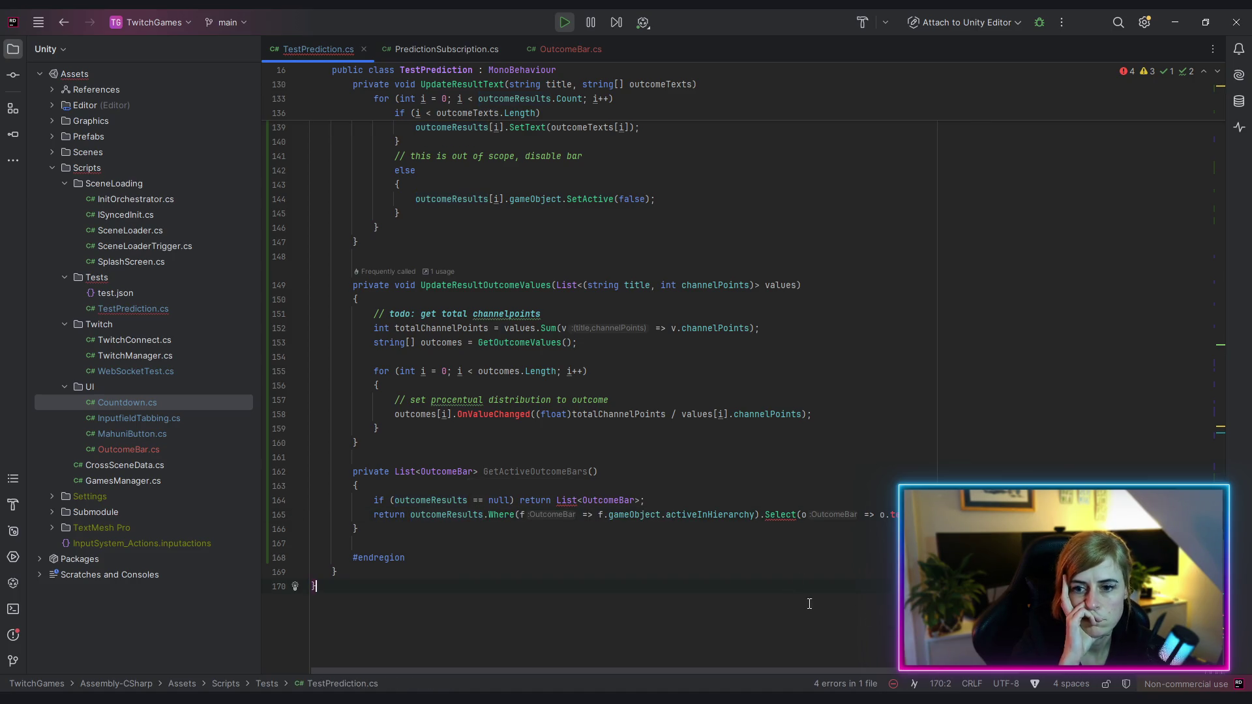
pyautogui.moveTo(766, 515); pyautogui.dragTo(964, 514)
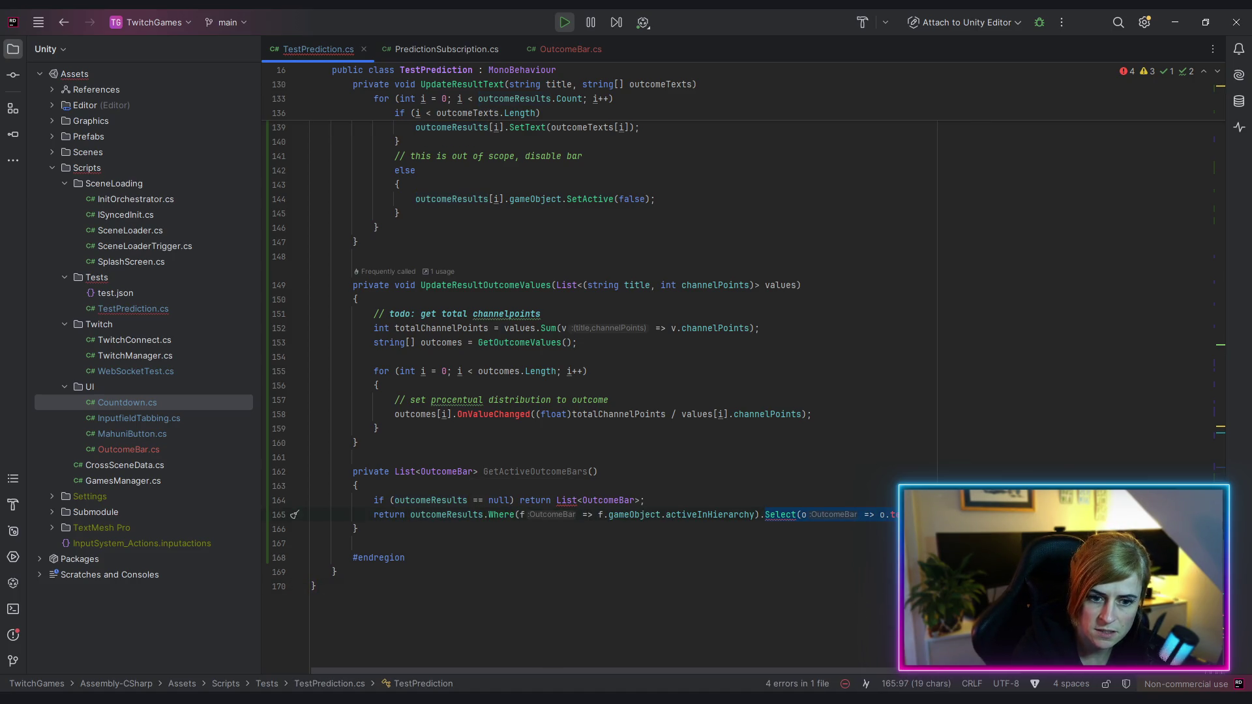
# Delete the old Select projection on line 165, keeping Where as the filter
pyautogui.press('BackSpace')
pyautogui.press('BackSpace')
pyautogui.click(786, 601)
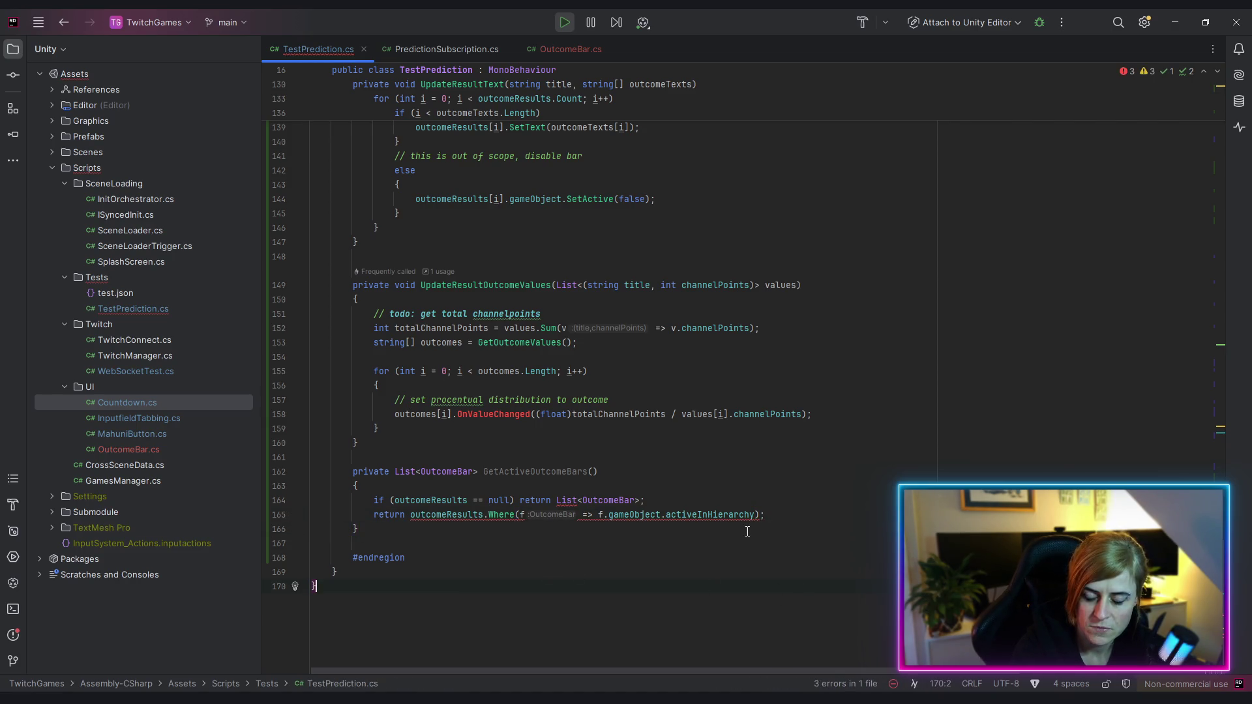
pyautogui.doubleClick(492, 515)
pyautogui.write('Sel')
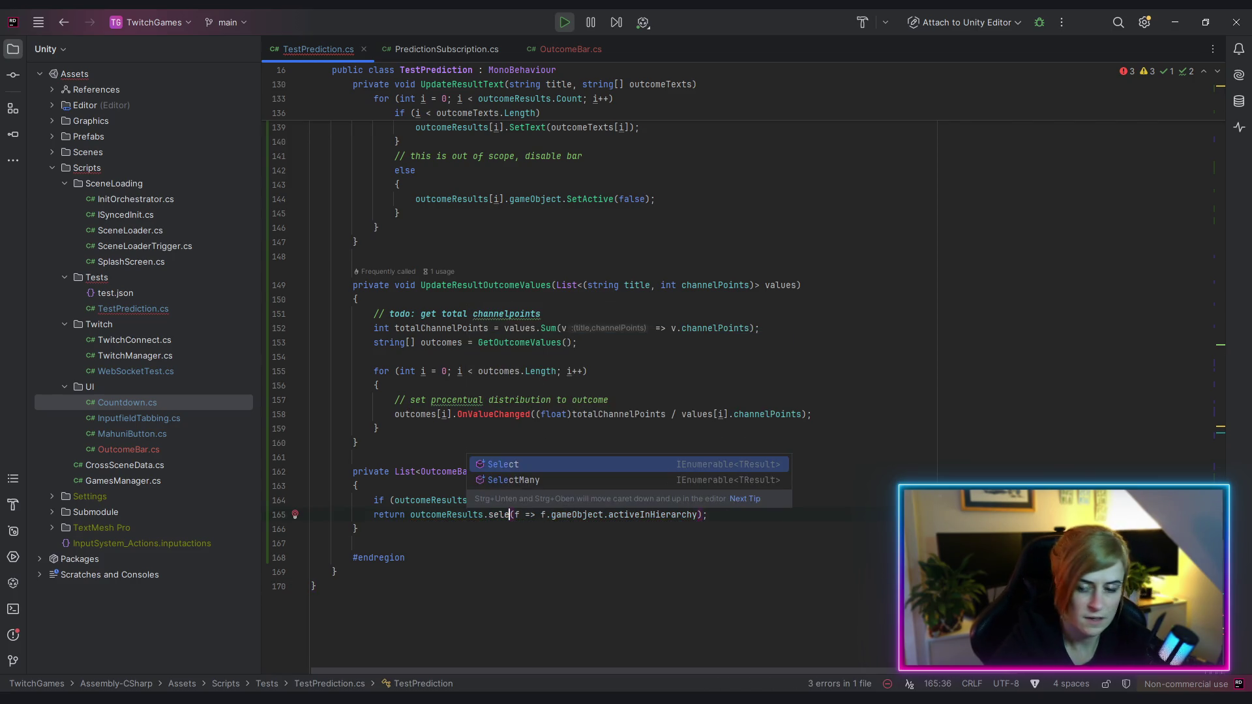
pyautogui.press('Return')
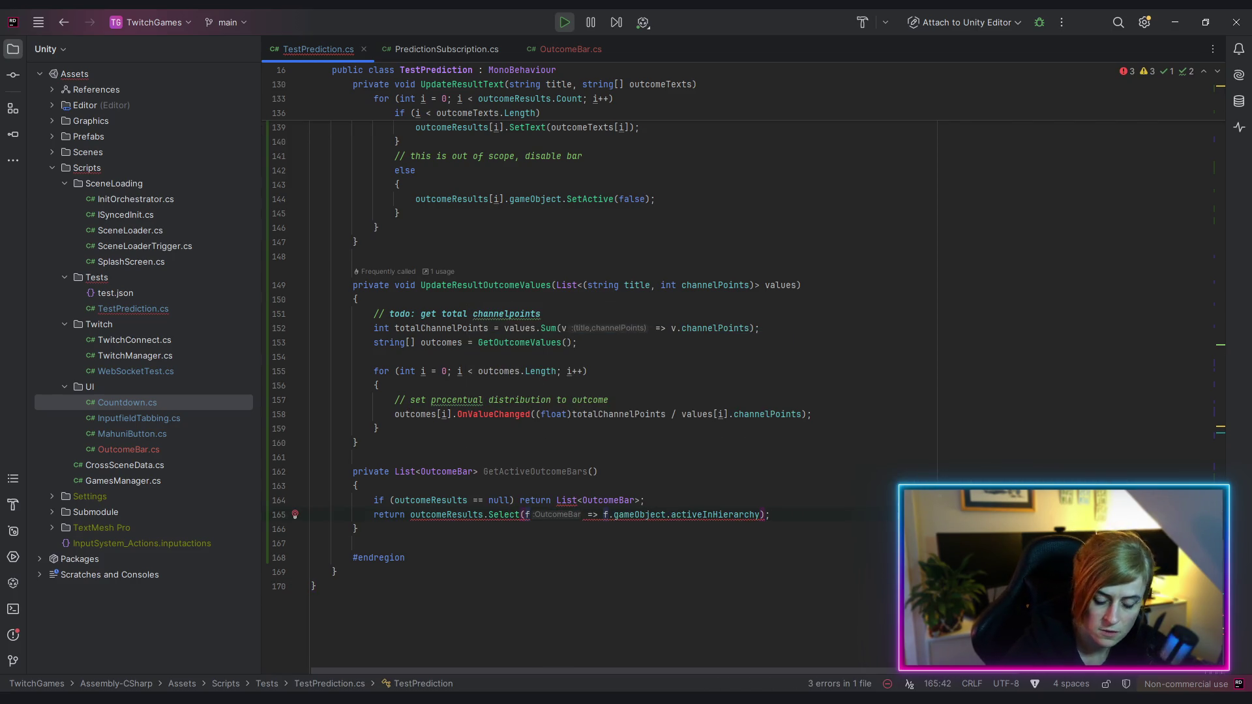
pyautogui.press('Left')
pyautogui.press('BackSpace')
pyautogui.press('BackSpace')
pyautogui.press('BackSpace')
pyautogui.write('s')
pyautogui.press('BackSpace')
pyautogui.write('Whe')
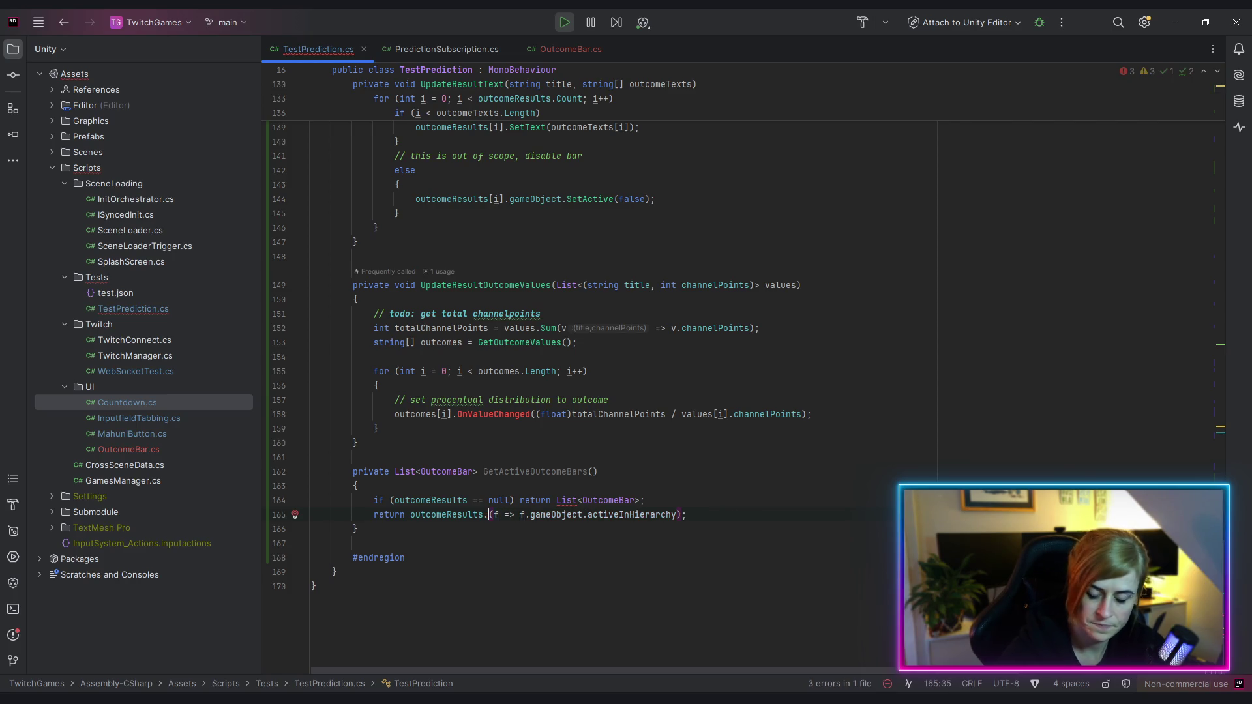
pyautogui.press('Return')
# Append .Select(f => f) after the Where filter
pyautogui.click(708, 514)
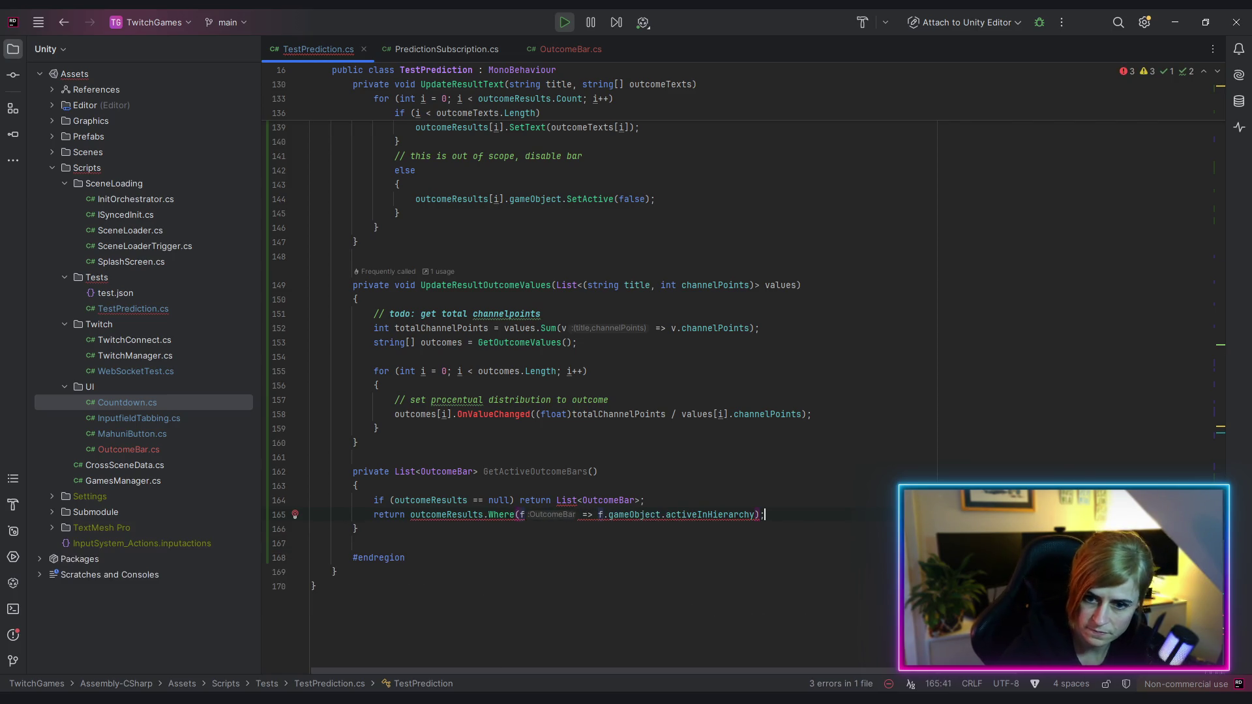
pyautogui.write('.se')
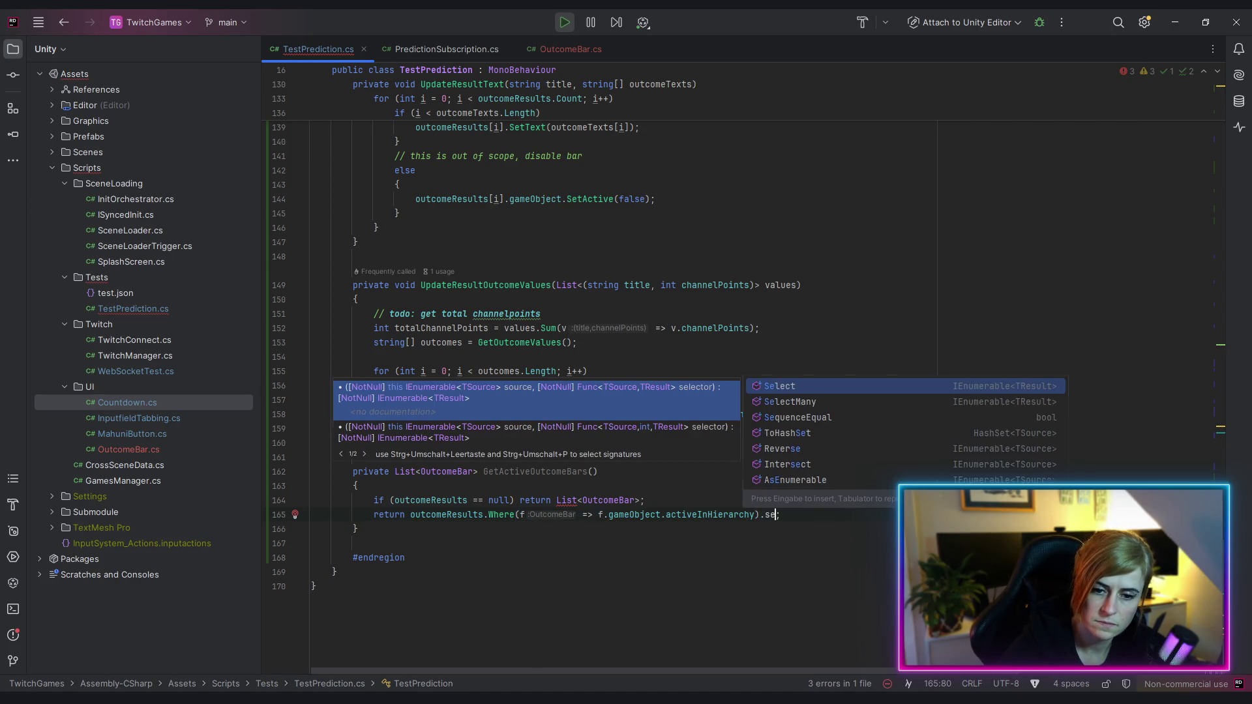
pyautogui.press('Return')
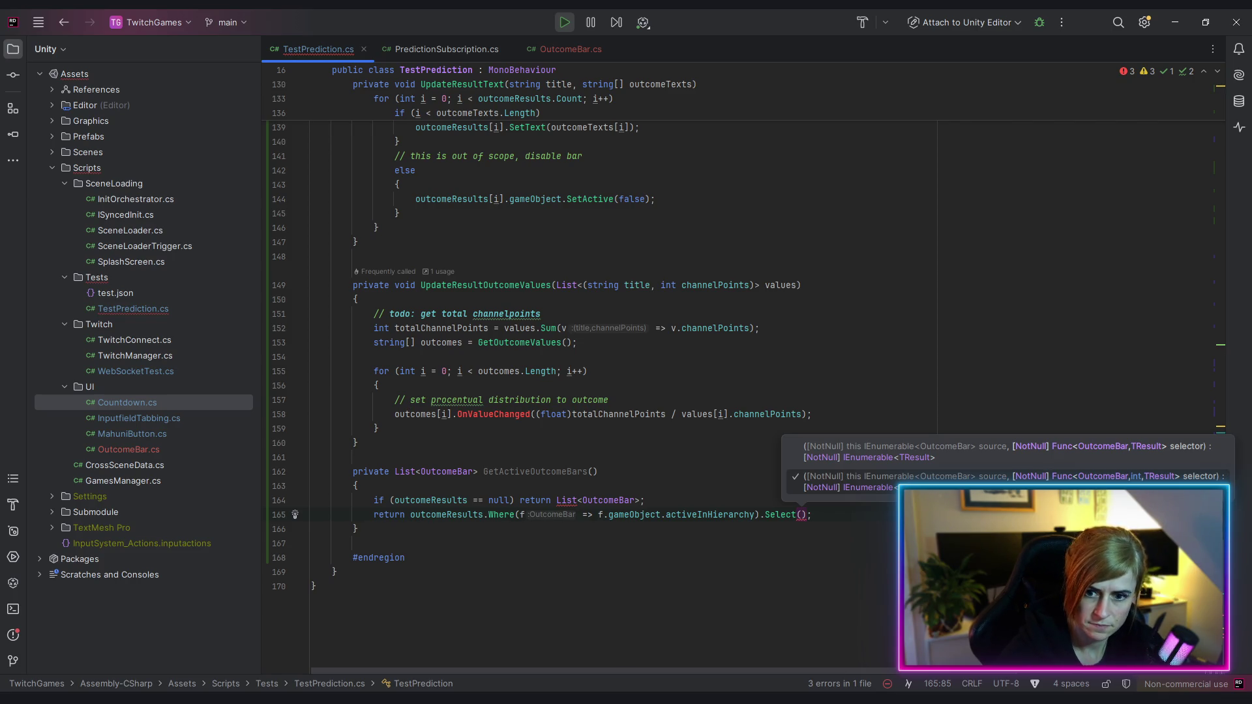
pyautogui.write('f')
pyautogui.click(547, 626)
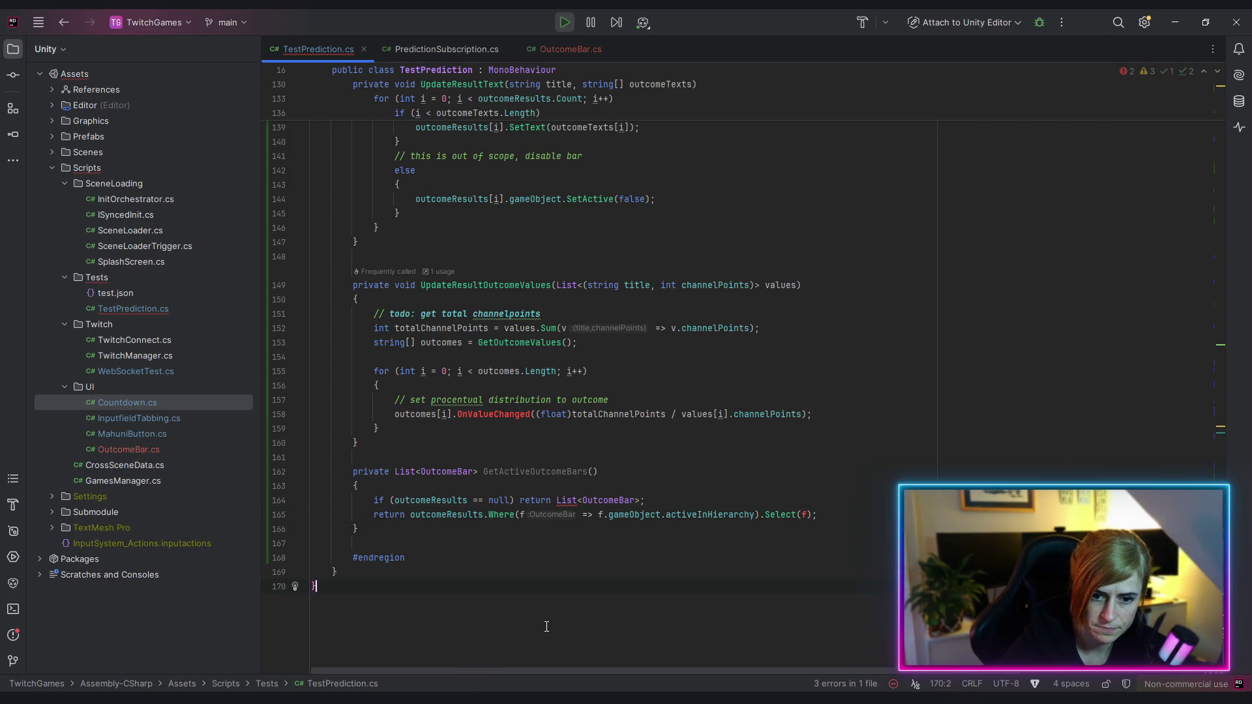
pyautogui.click(812, 514)
pyautogui.press('BackSpace')
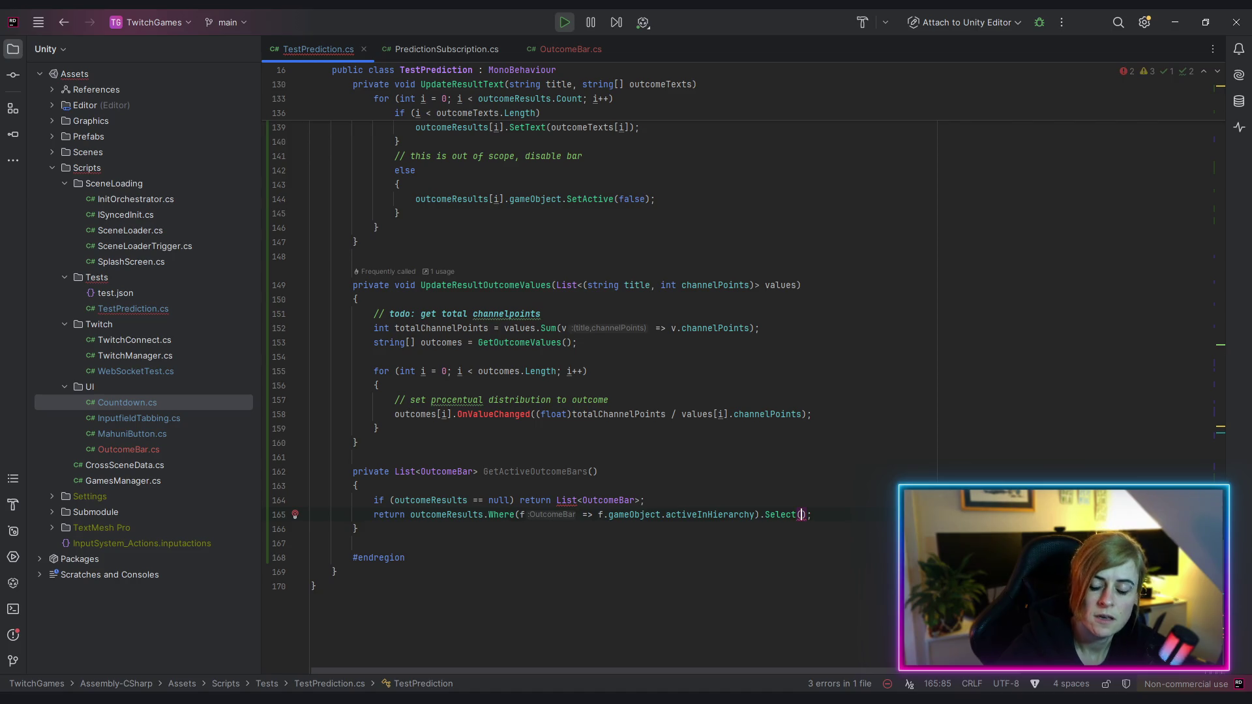
pyautogui.write('f => f')
pyautogui.click(818, 572)
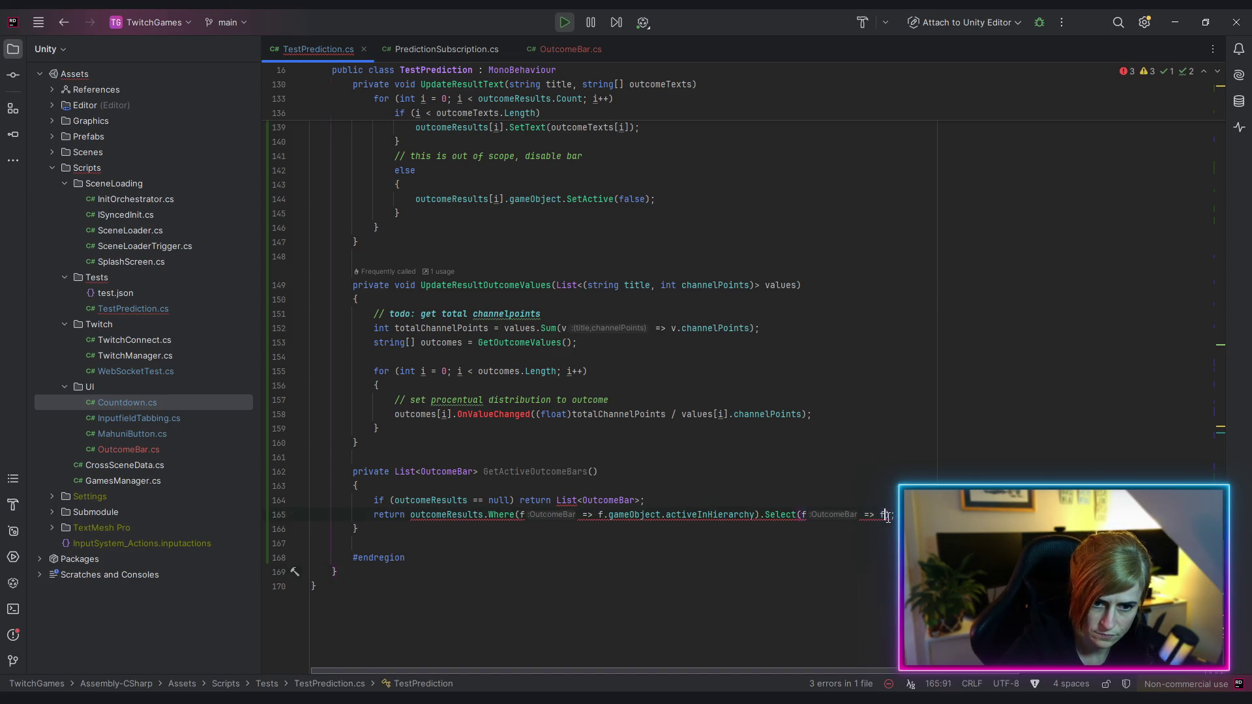
pyautogui.moveTo(860, 515); pyautogui.dragTo(888, 515)
pyautogui.click(835, 538)
# Replace the Select(f => f) call with .ToList()
pyautogui.click(516, 515)
pyautogui.click(765, 515)
pyautogui.moveTo(765, 514); pyautogui.dragTo(889, 516)
pyautogui.press('BackSpace')
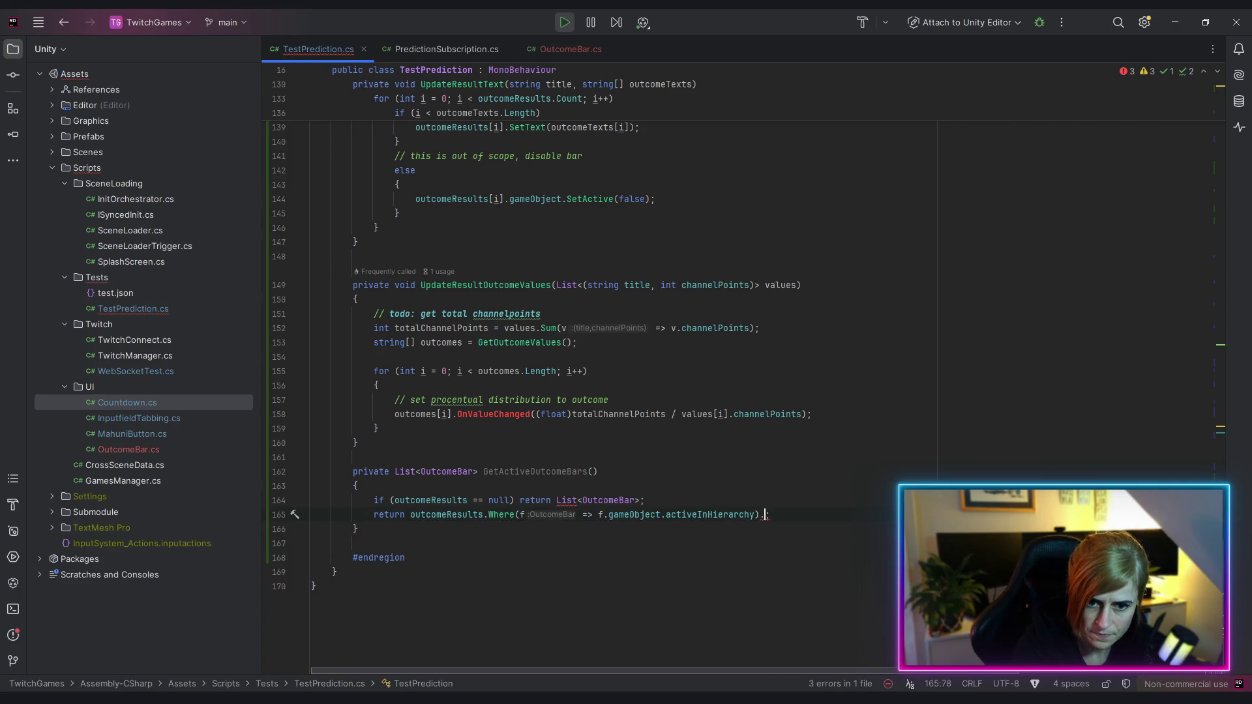
pyautogui.write('t')
pyautogui.press('Down')
pyautogui.press('Down')
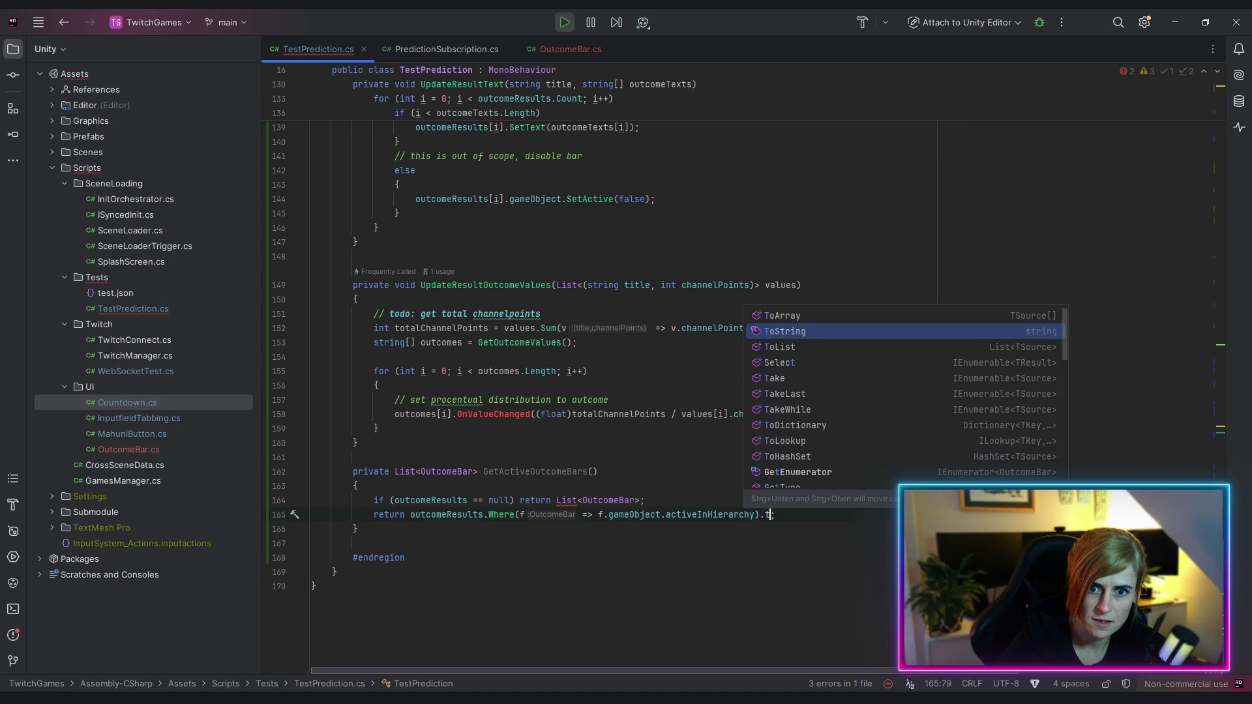
pyautogui.press('Return')
pyautogui.click(724, 572)
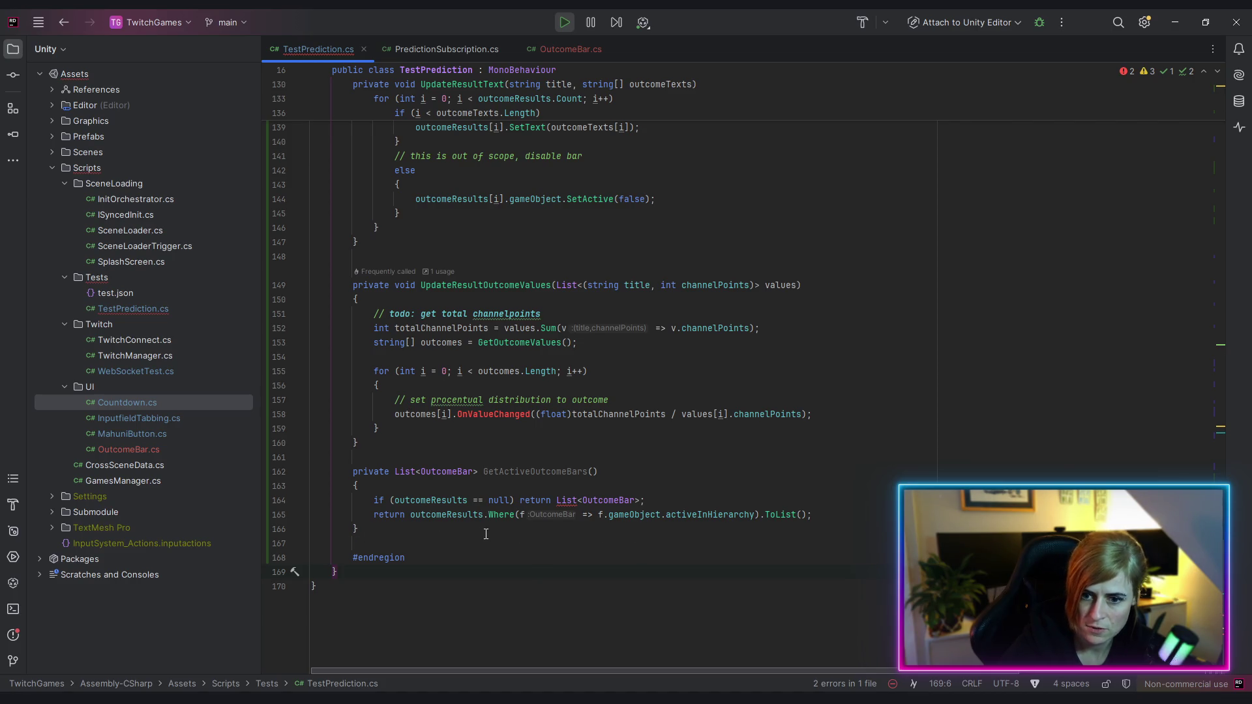
pyautogui.click(699, 516)
# Make line 164 return new List<OutcomeBar>(), then copy the GetActiveOutcomeBars() name
pyautogui.press('End')
pyautogui.press('Left')
pyautogui.press('Left')
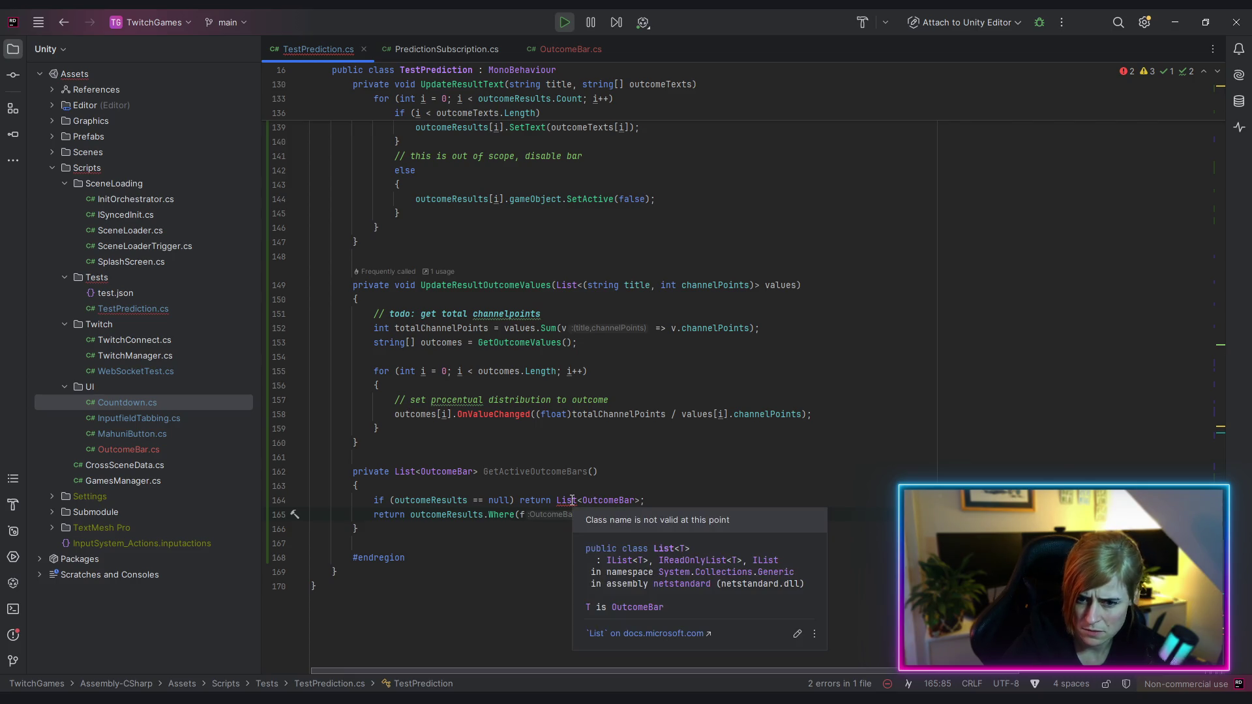
pyautogui.click(572, 501)
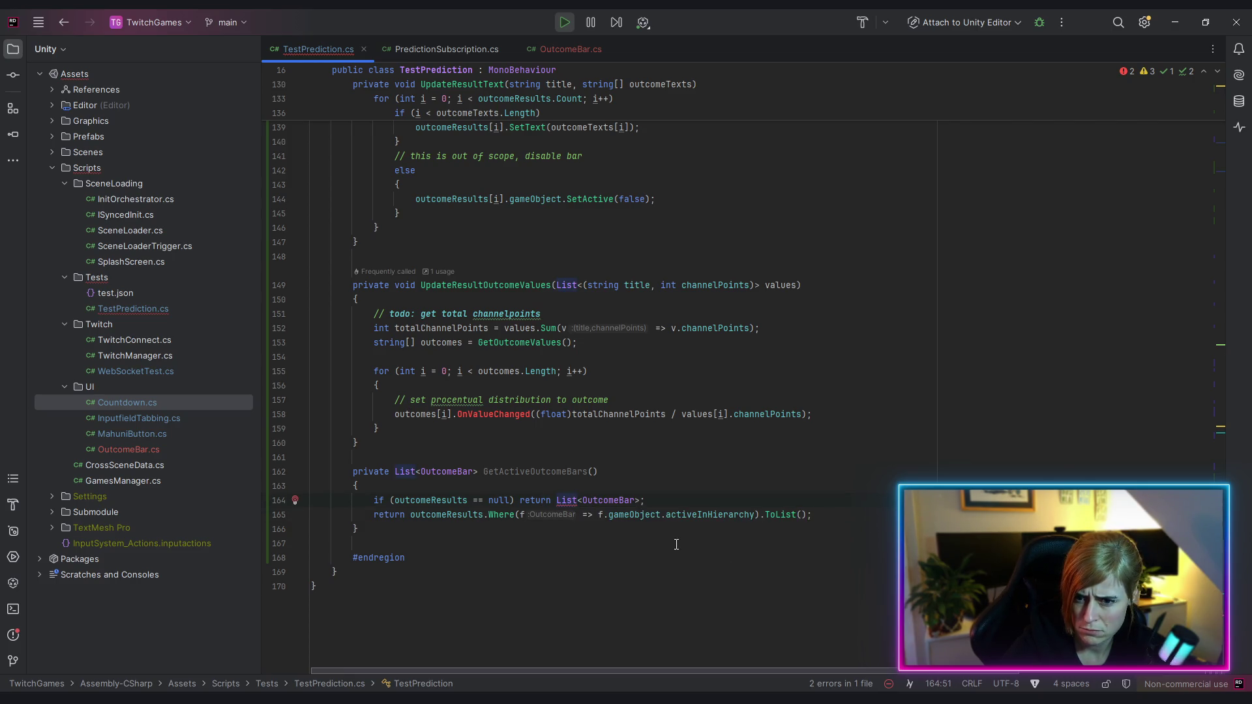
pyautogui.click(639, 499)
pyautogui.write('()')
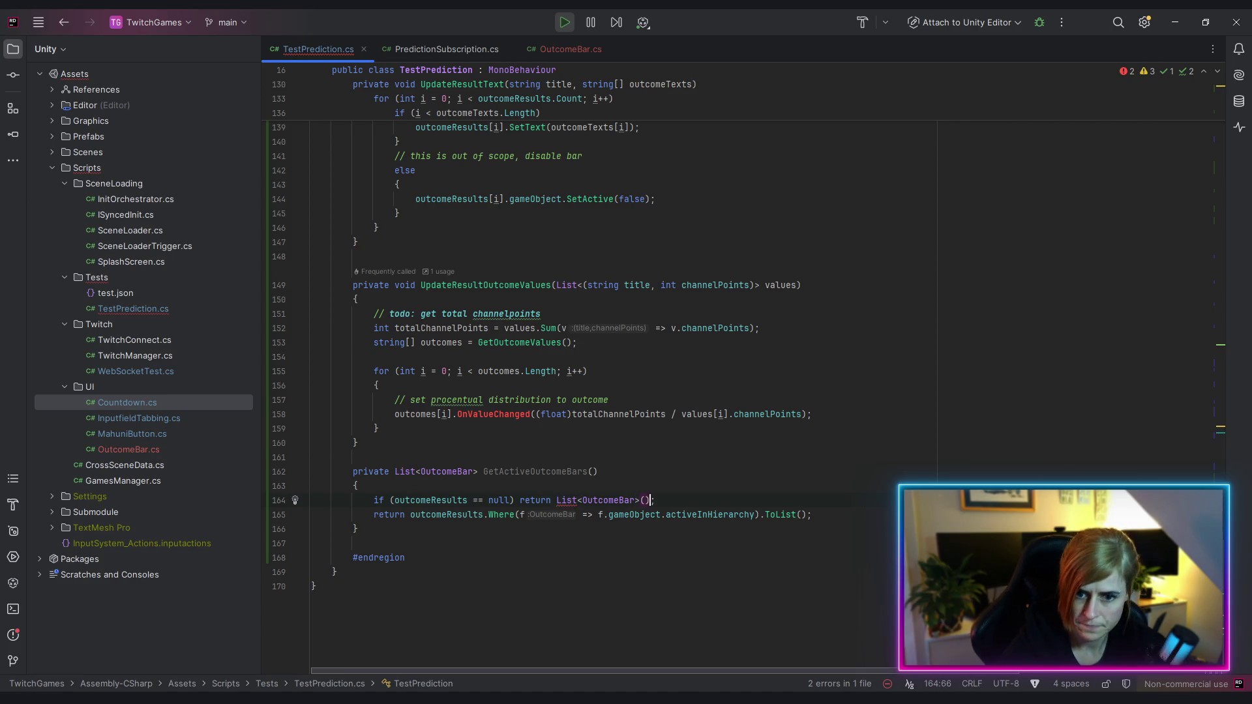
pyautogui.press('Down')
pyautogui.press('Down')
pyautogui.press('Down')
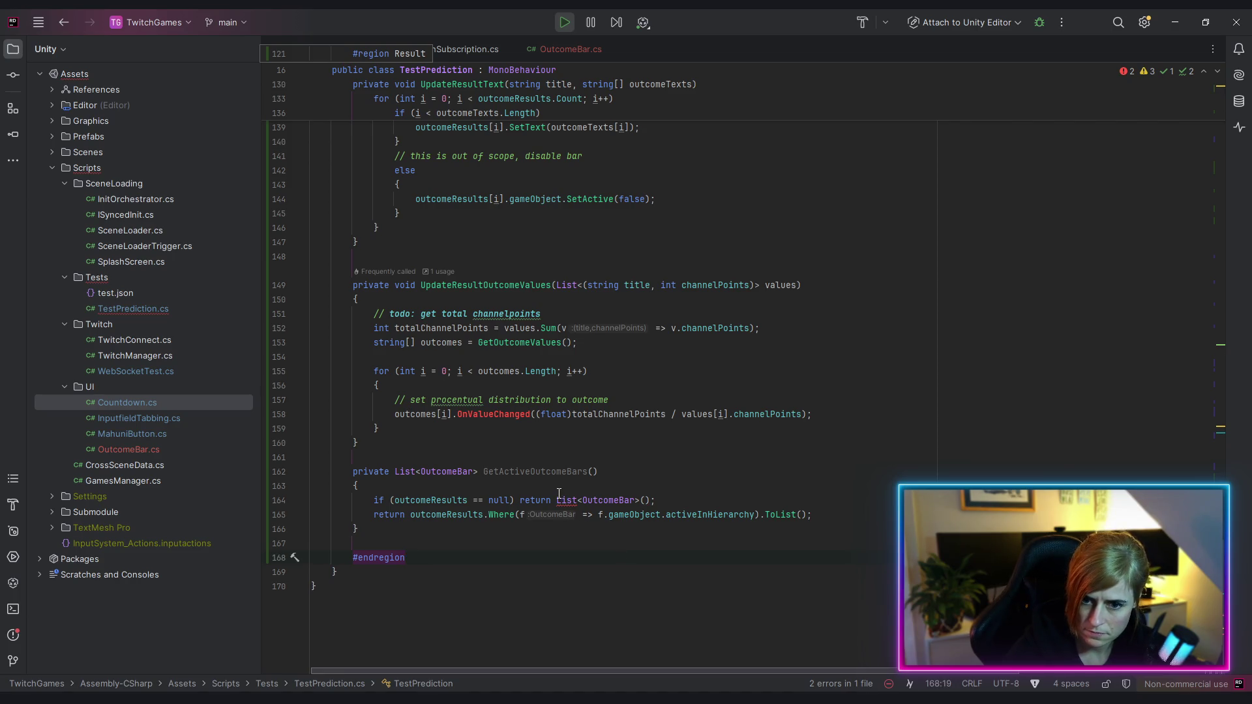
pyautogui.click(559, 495)
pyautogui.write('new')
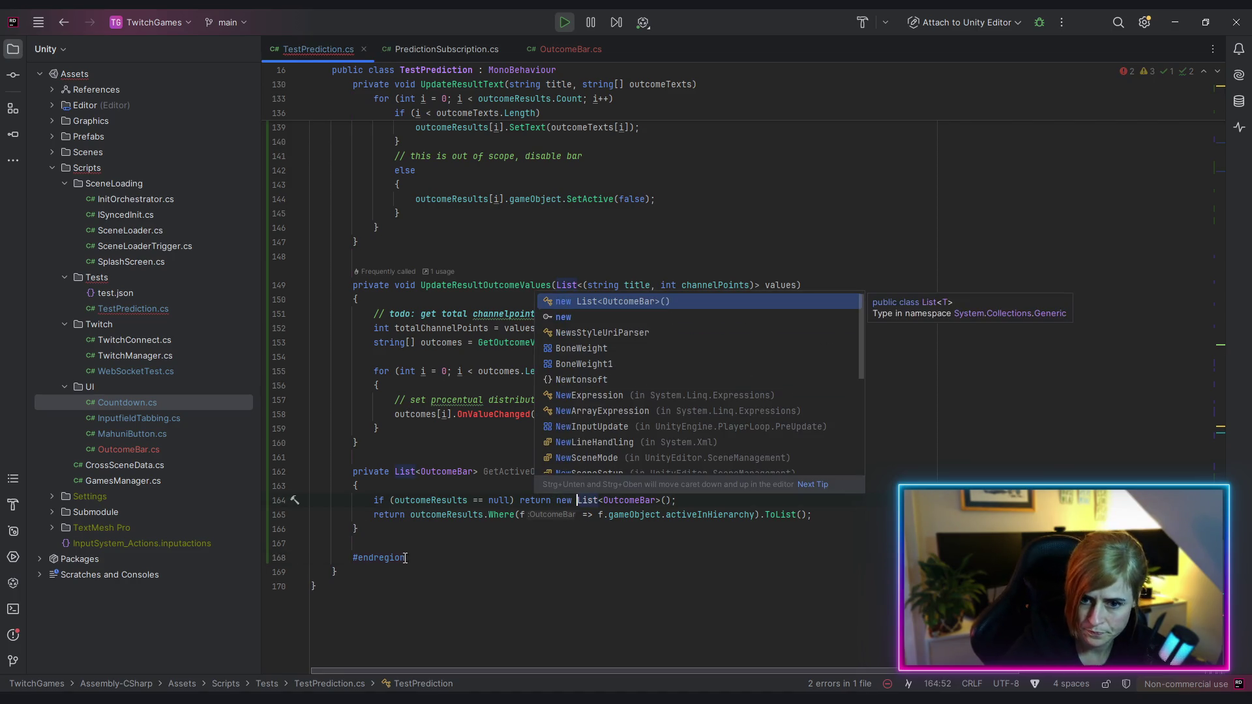
pyautogui.press('Escape')
pyautogui.press('Down')
pyautogui.press('Down')
pyautogui.press('Down')
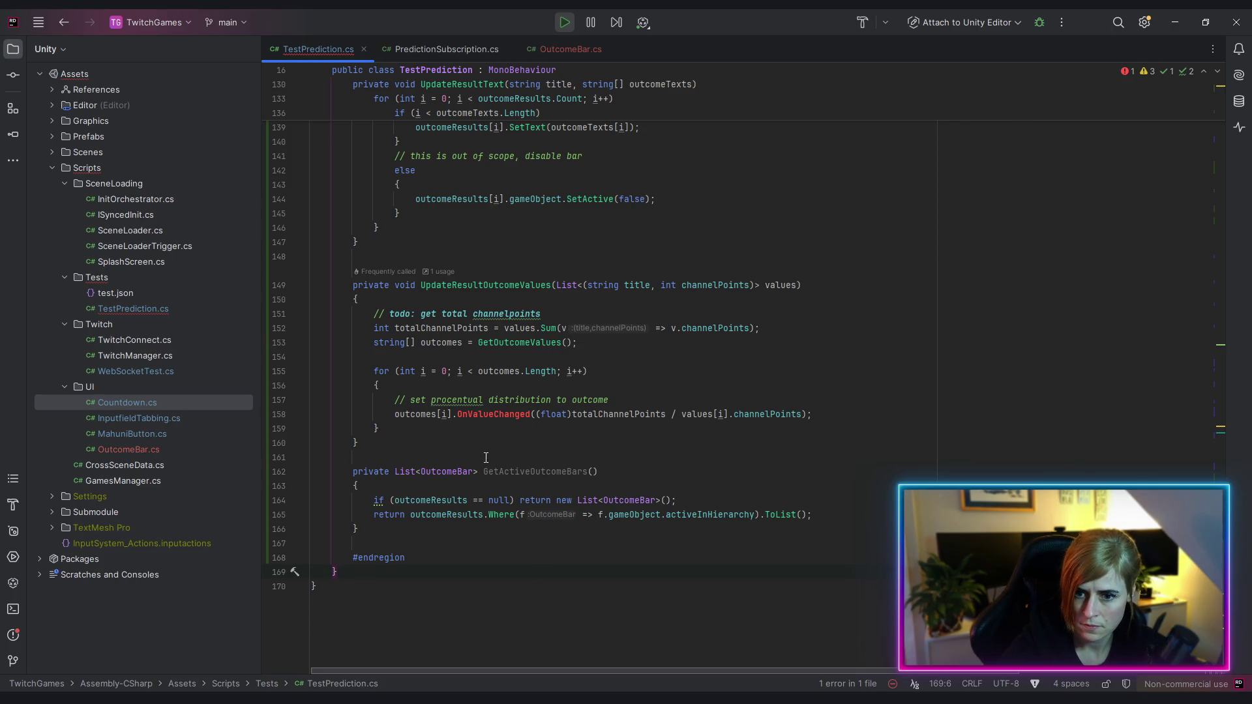
pyautogui.moveTo(484, 472); pyautogui.dragTo(599, 472)
pyautogui.hotkey('ctrl', 'c')
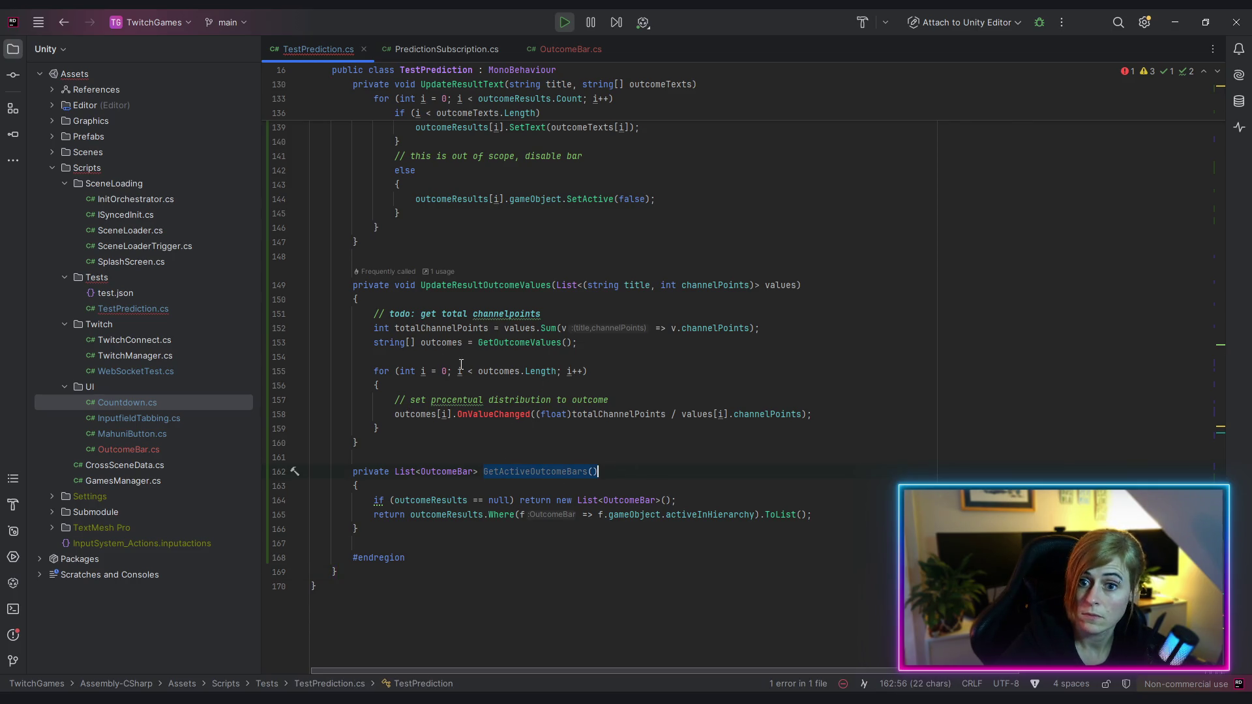
pyautogui.moveTo(374, 343); pyautogui.dragTo(419, 343)
# Declare outcomes as var from GetActiveOutcomeBars() and loop up to outcomes.Count
pyautogui.write('var')
pyautogui.press('Escape')
pyautogui.doubleClick(480, 342)
pyautogui.hotkey('ctrl', 'v')
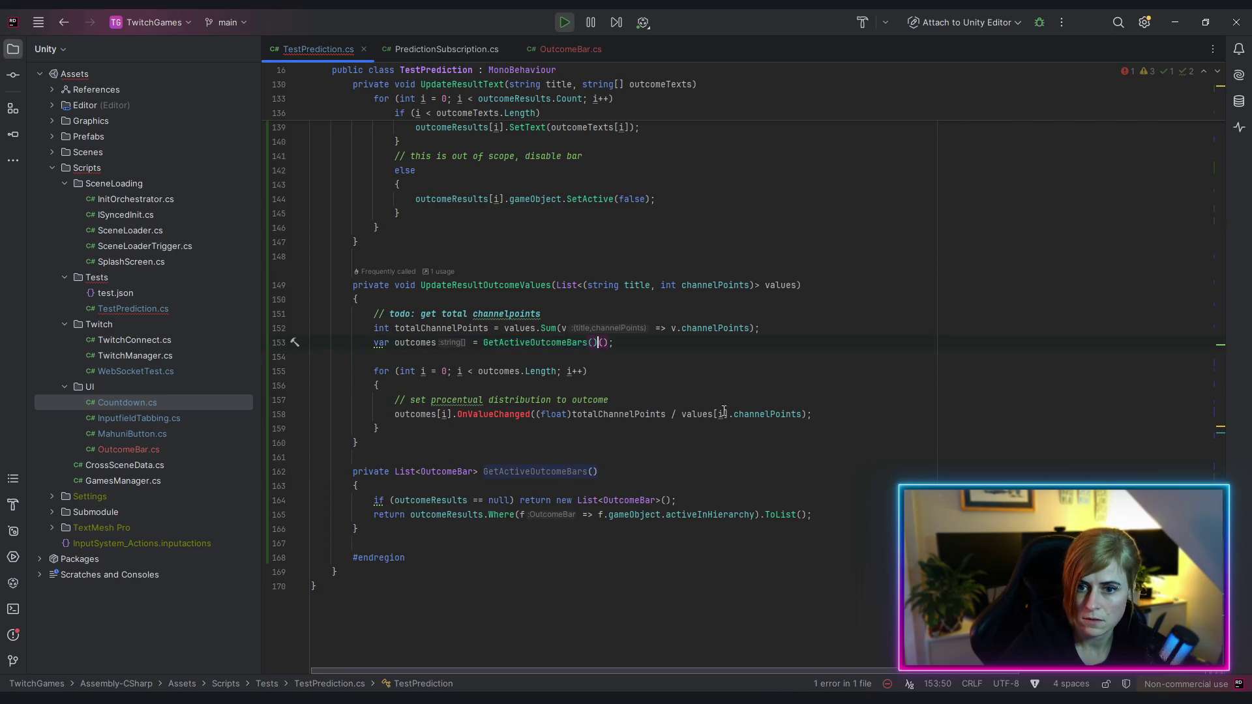
pyautogui.press('Delete')
pyautogui.press('Delete')
pyautogui.click(674, 371)
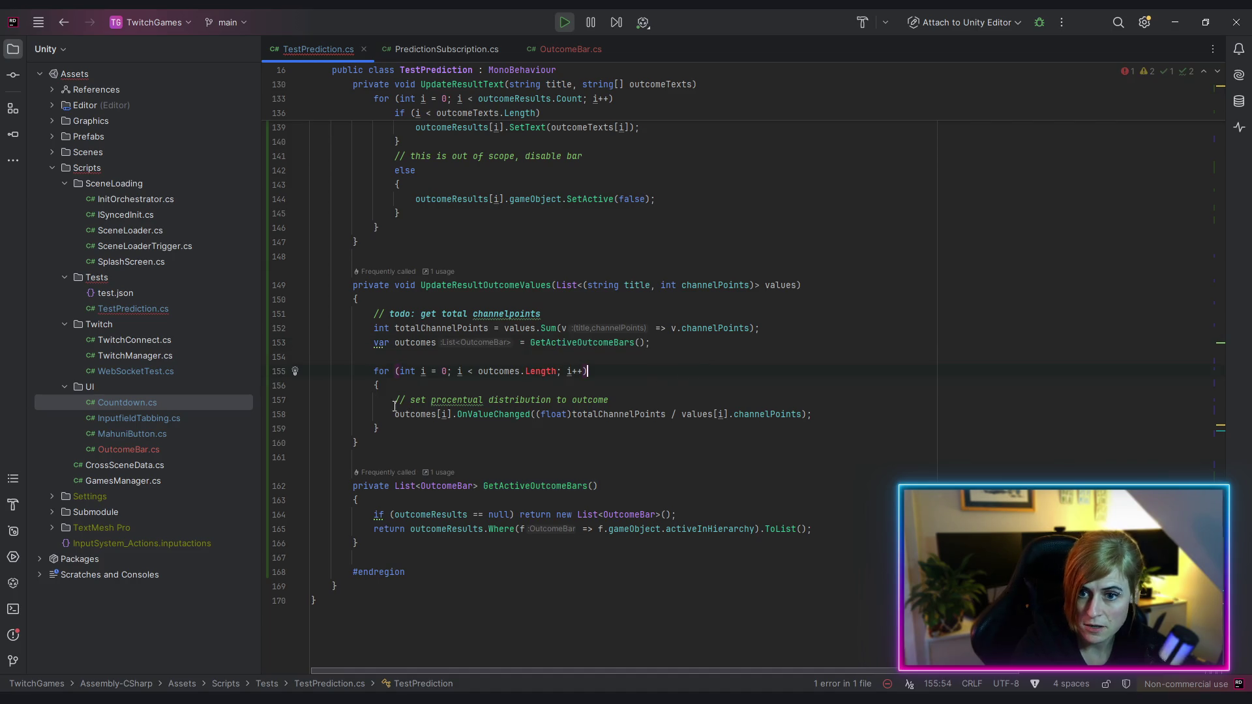
pyautogui.doubleClick(540, 371)
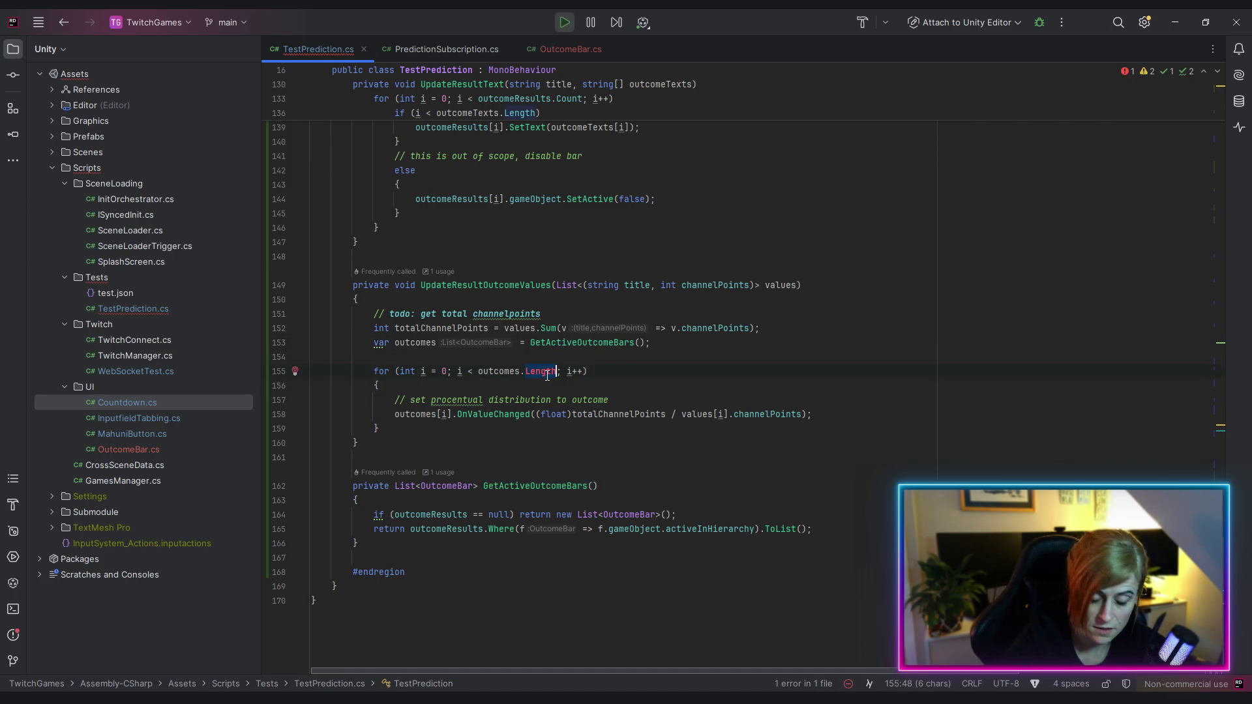
pyautogui.write('cou')
pyautogui.press('Return')
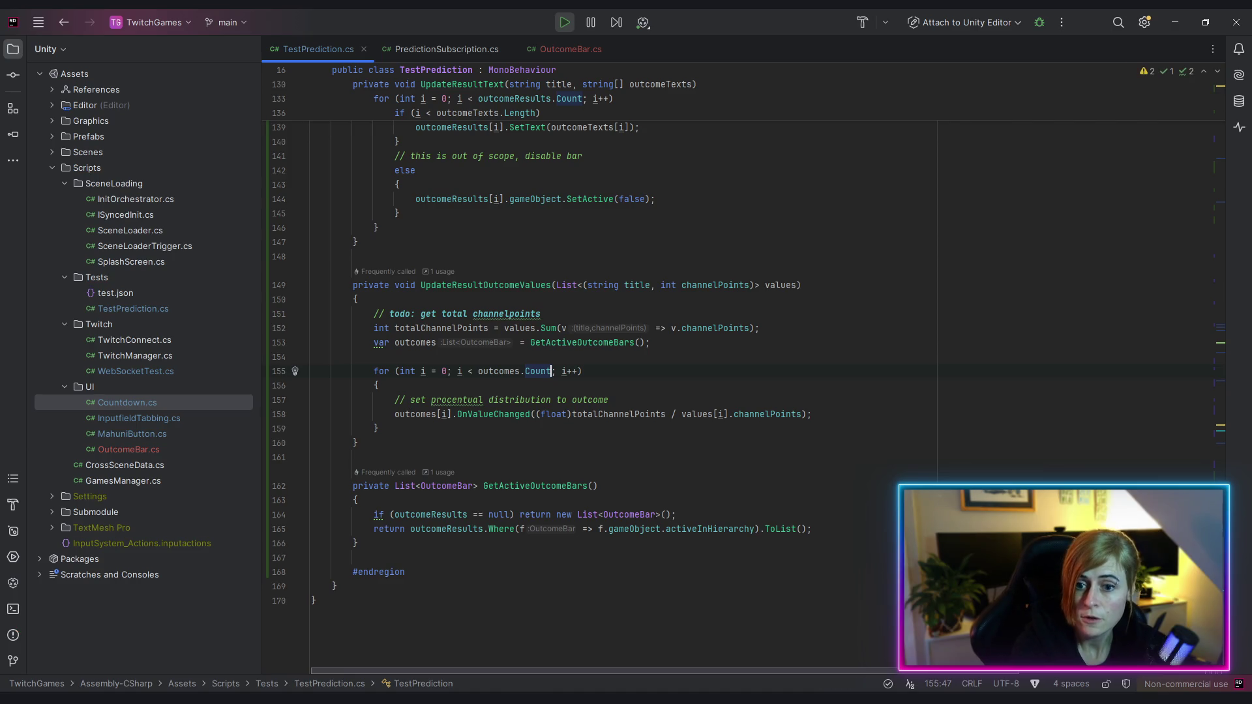
# Replace var with the explicit List<OutcomeBar> type on line 153
pyautogui.click(412, 414)
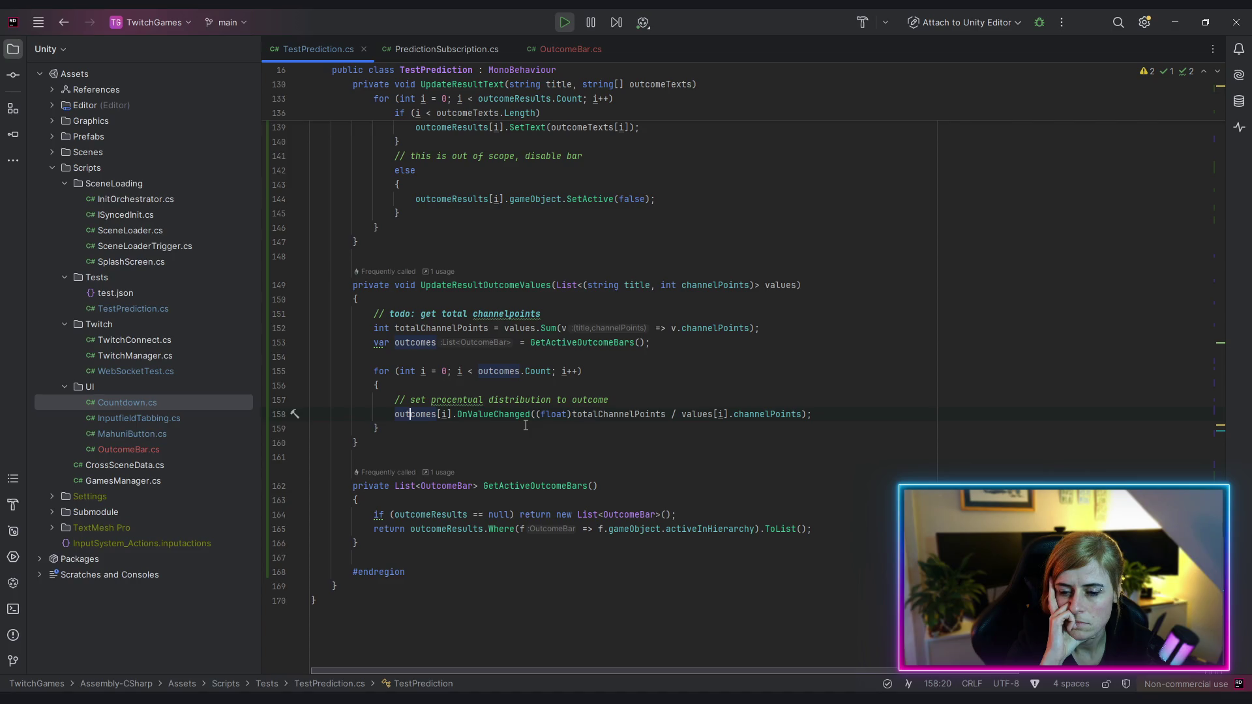
pyautogui.click(587, 455)
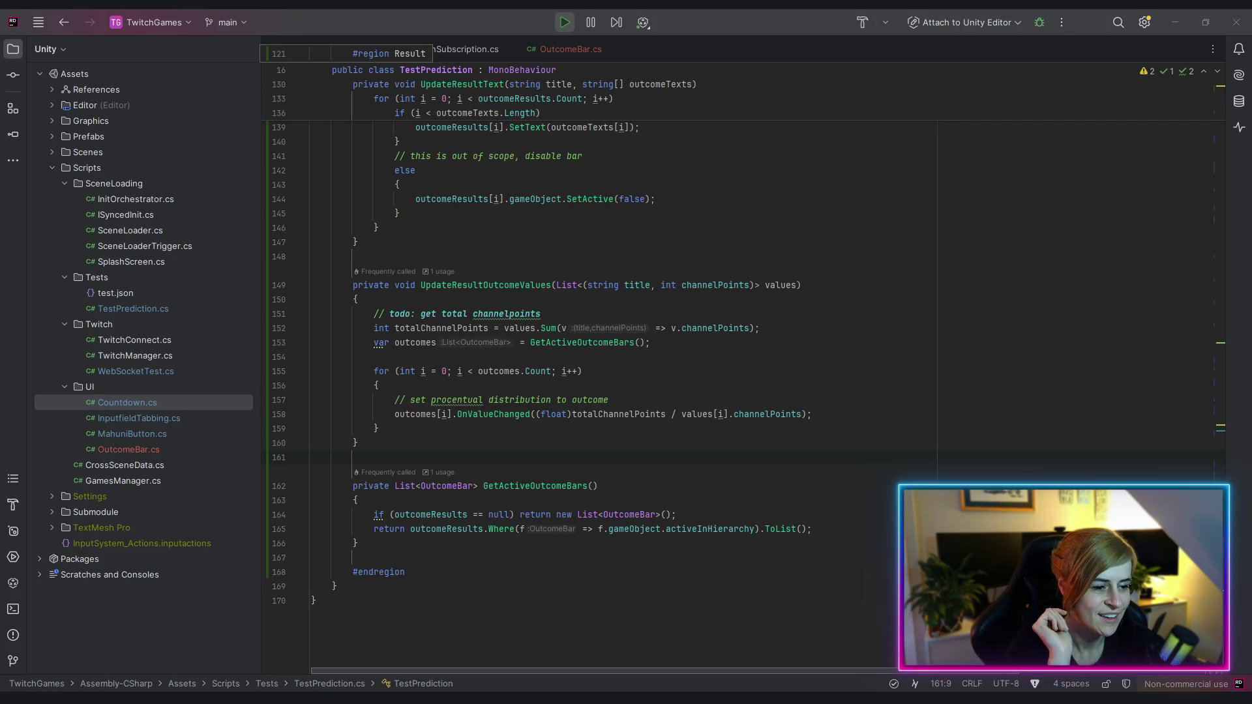
pyautogui.click(646, 586)
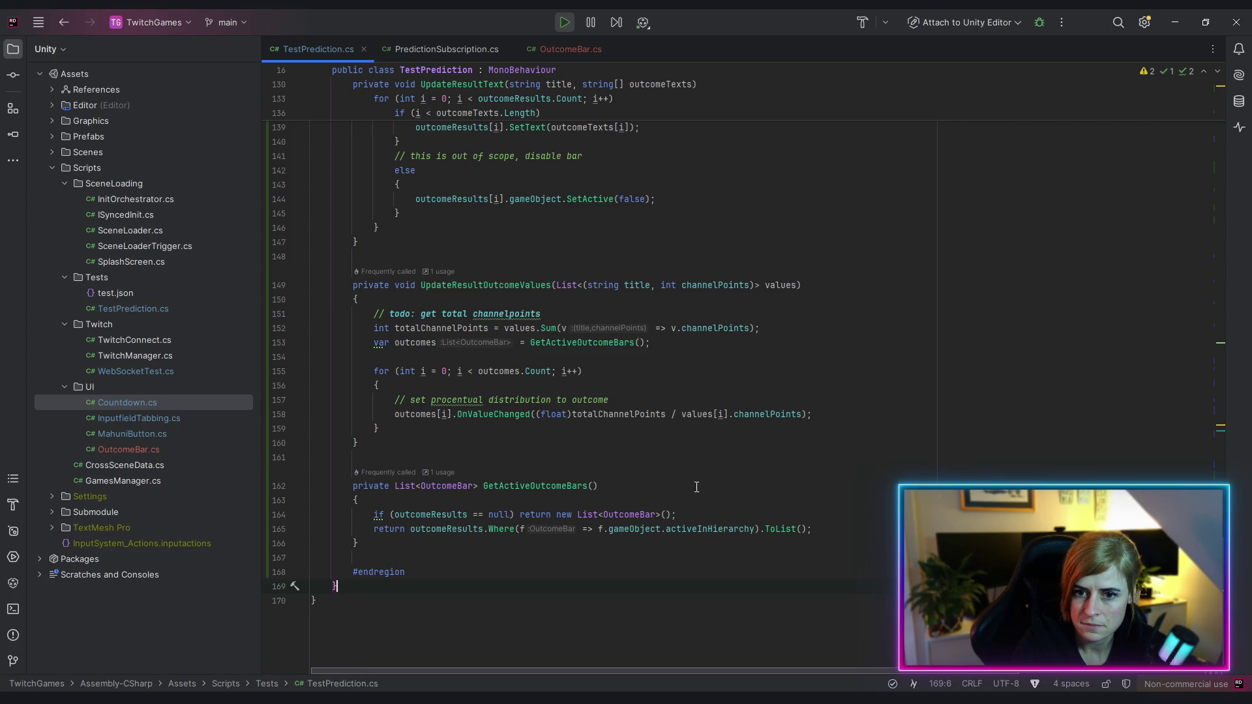
pyautogui.click(378, 346)
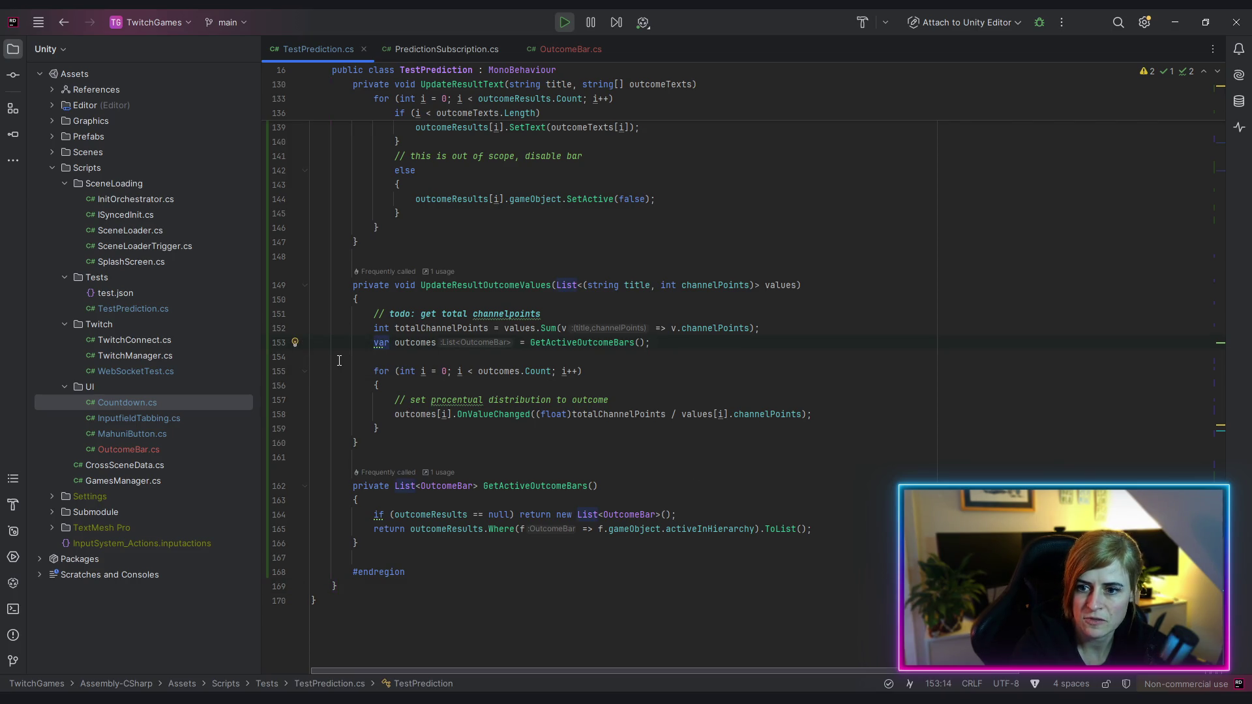
pyautogui.click(296, 343)
pyautogui.click(349, 361)
pyautogui.click(855, 360)
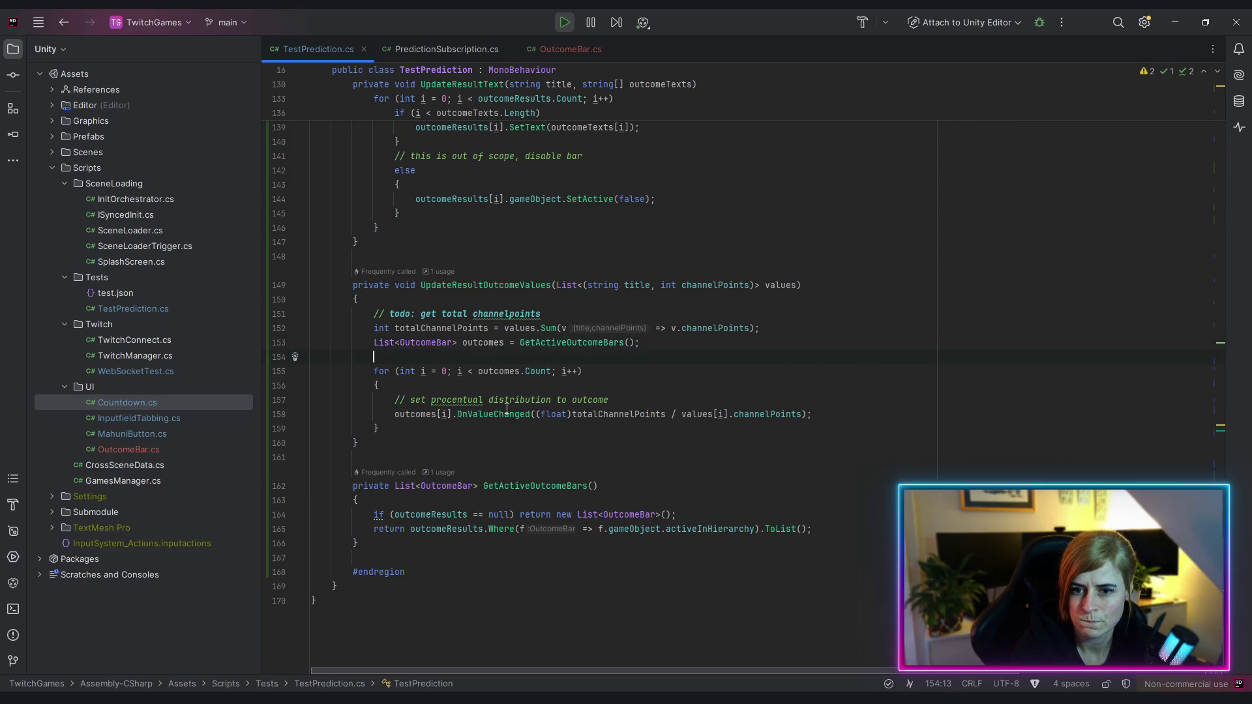
# Review where outcomes, GetActiveOutcomeBars and values are used in the file
pyautogui.click(493, 342)
pyautogui.click(572, 342)
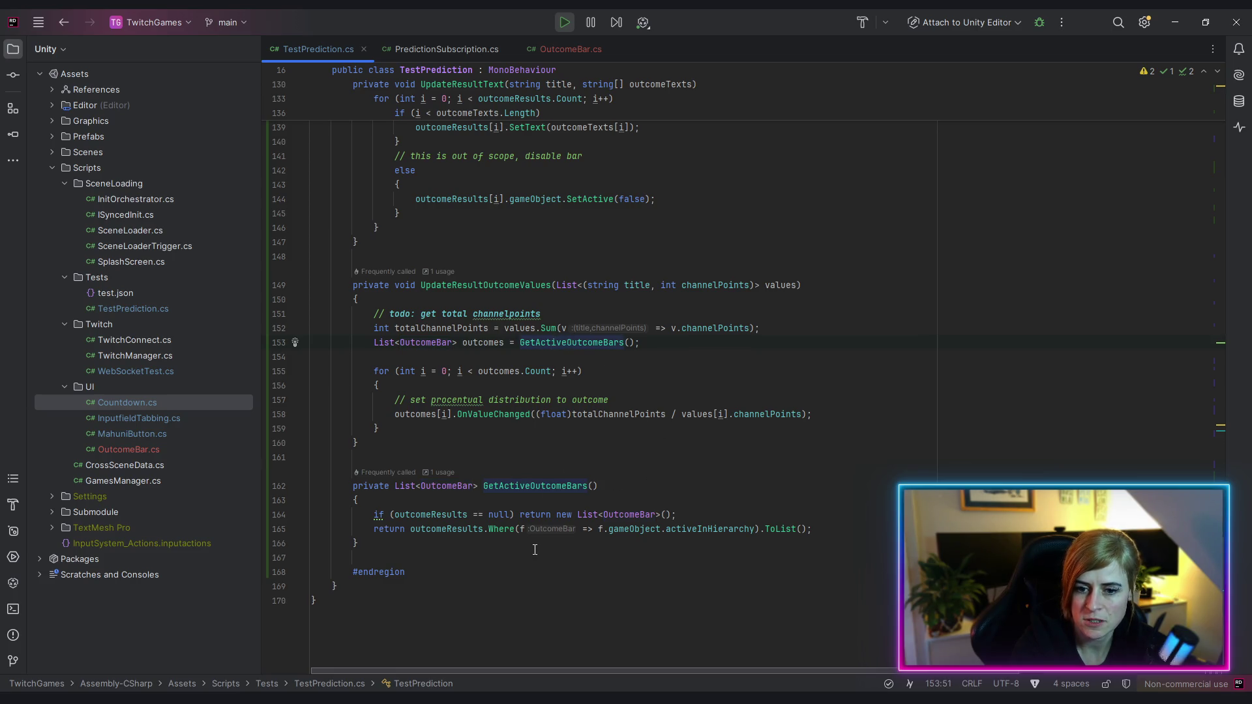
pyautogui.click(777, 286)
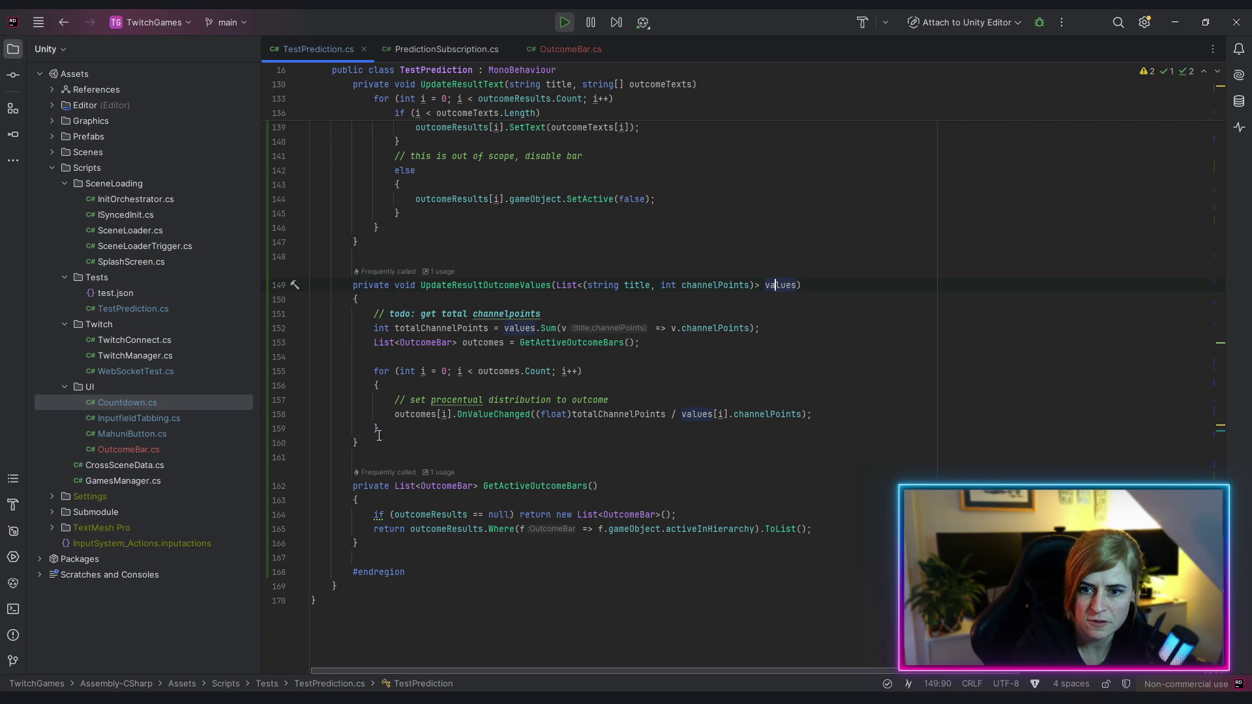
pyautogui.click(629, 406)
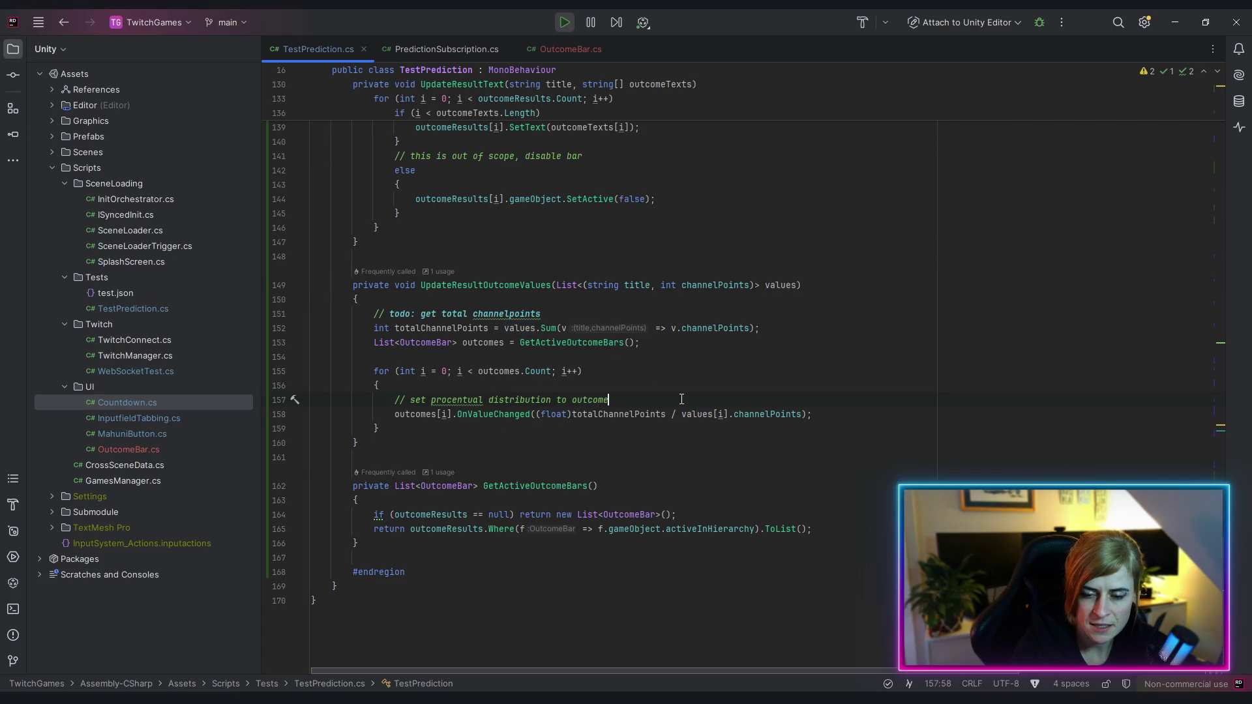
pyautogui.doubleClick(637, 285)
pyautogui.click(853, 387)
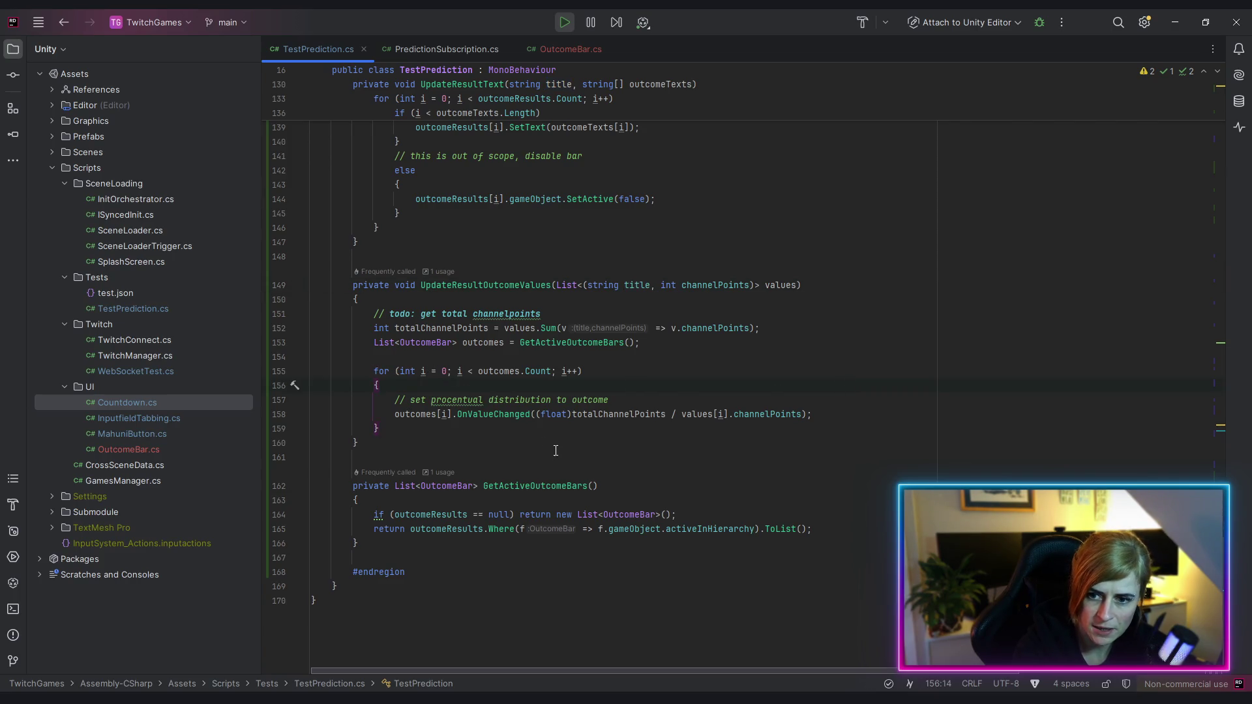
pyautogui.click(498, 485)
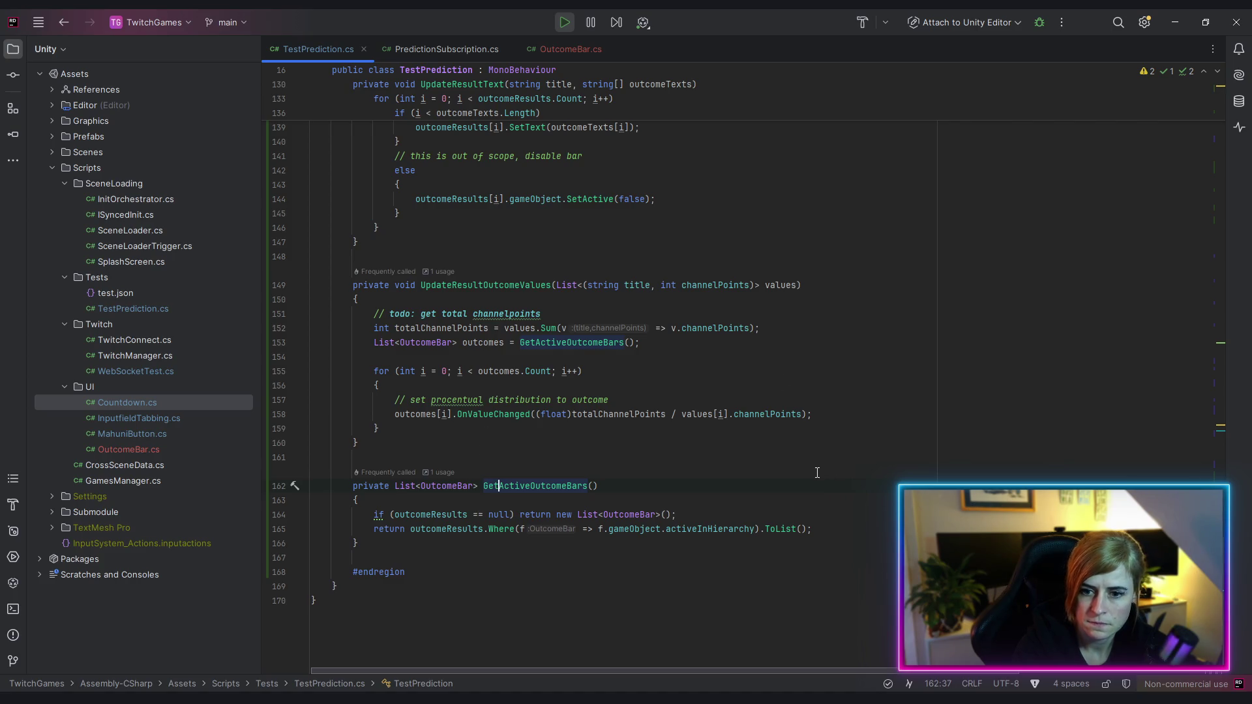
pyautogui.scroll(3, 813, 471)
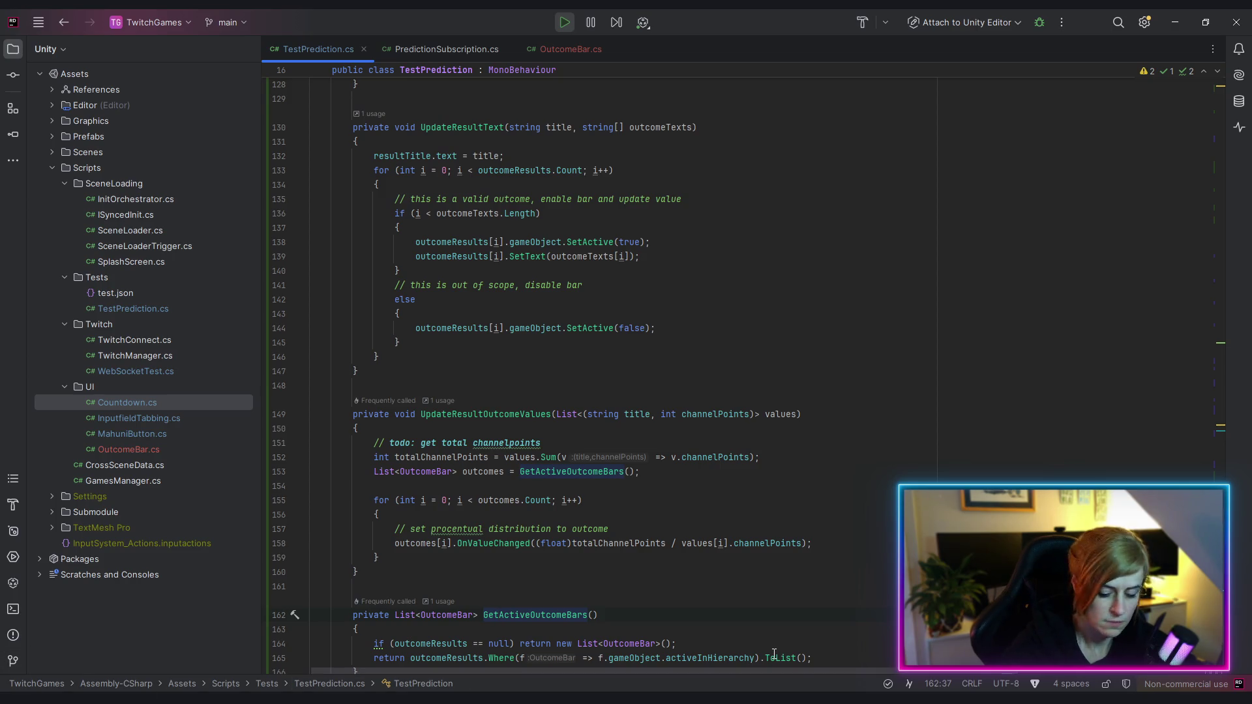
pyautogui.hotkey('alt', 'Tab')
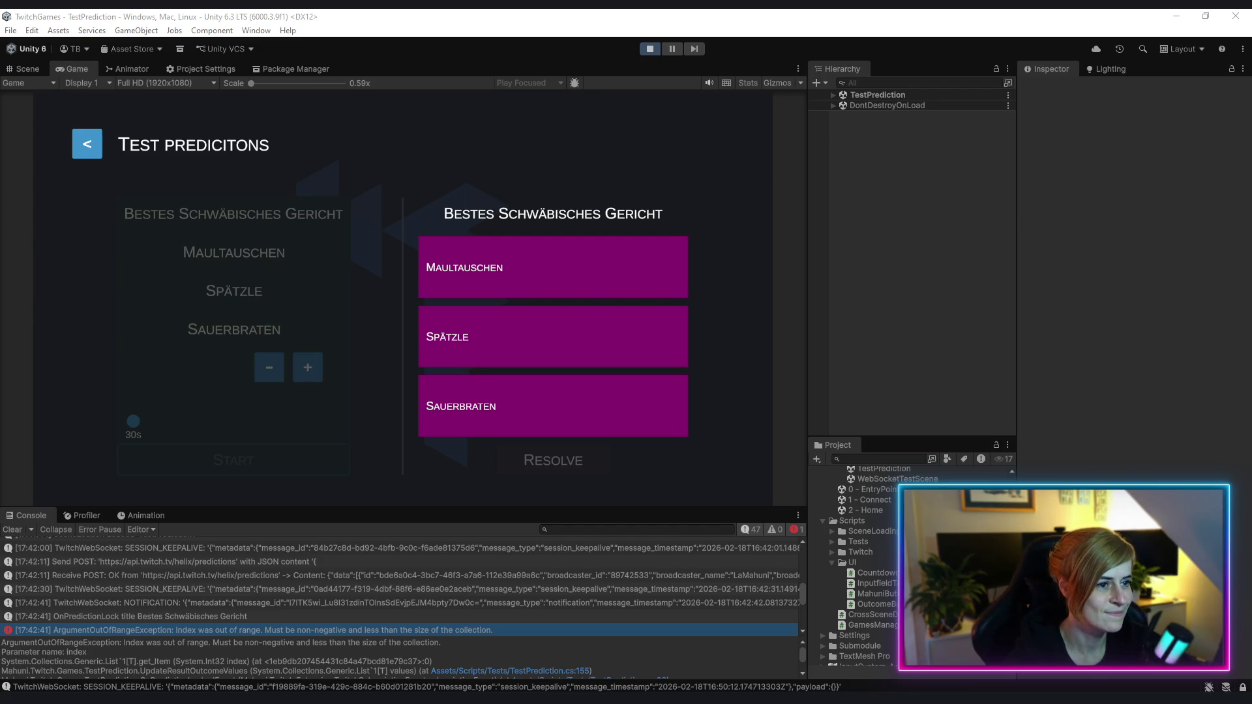
# Stop Play mode, clear the Console, and start the game again
pyautogui.click(651, 52)
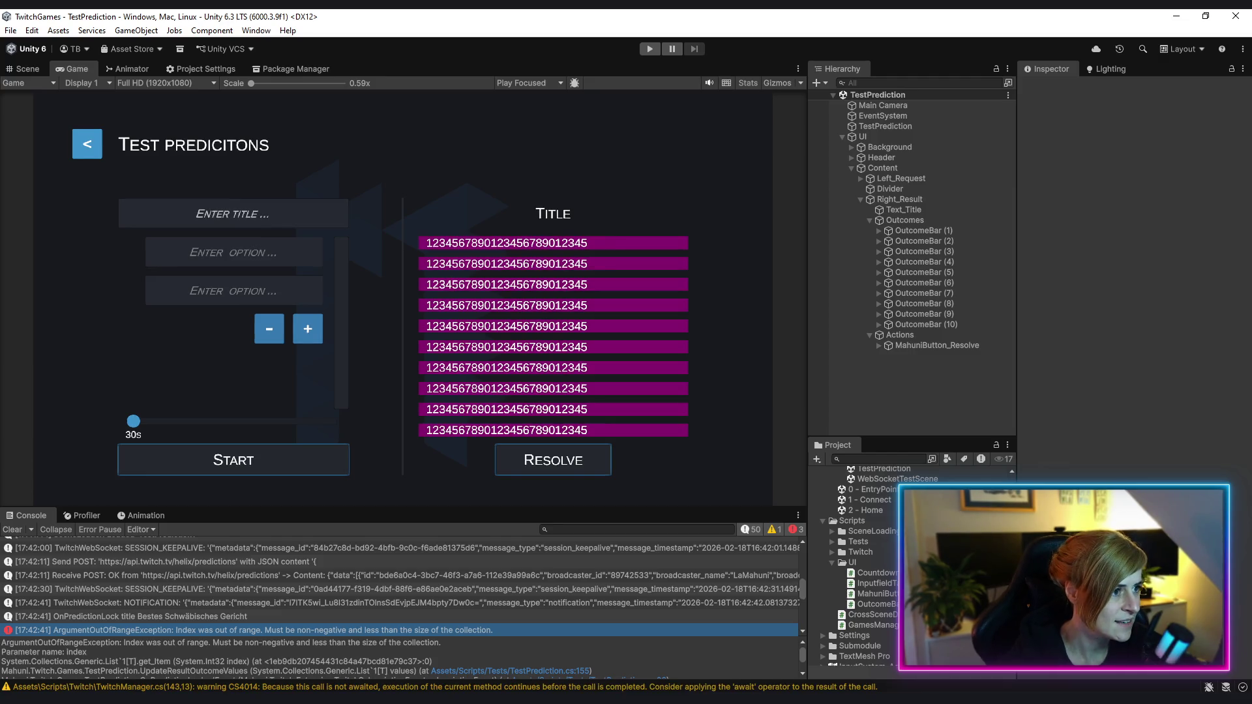
pyautogui.click(12, 530)
pyautogui.click(929, 404)
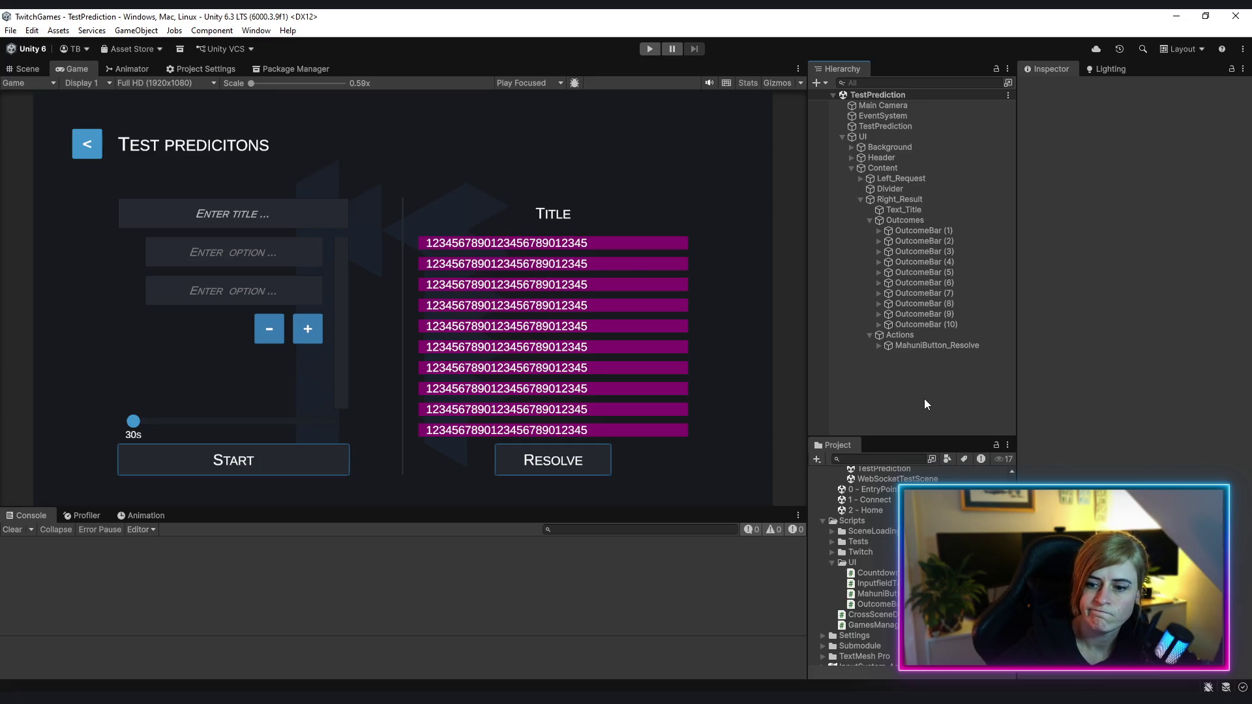
pyautogui.click(650, 49)
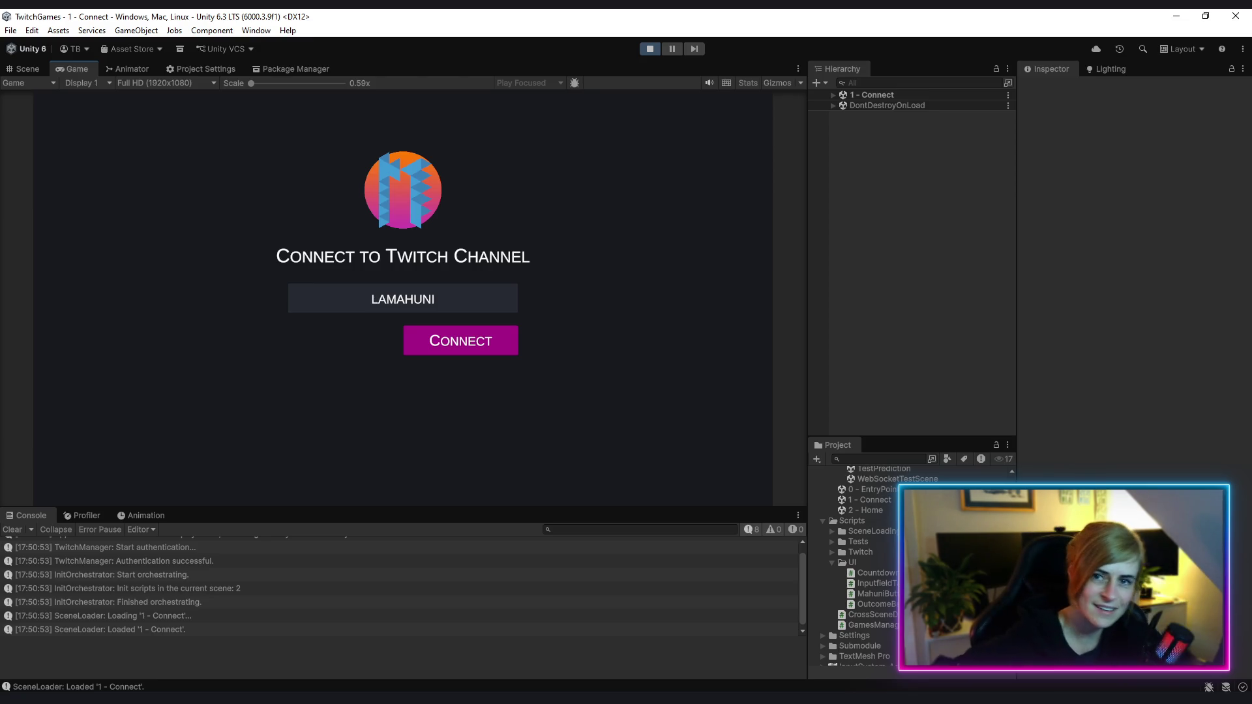
# Connect to the Twitch channel, then choose Test Prediction from Home
pyautogui.click(463, 347)
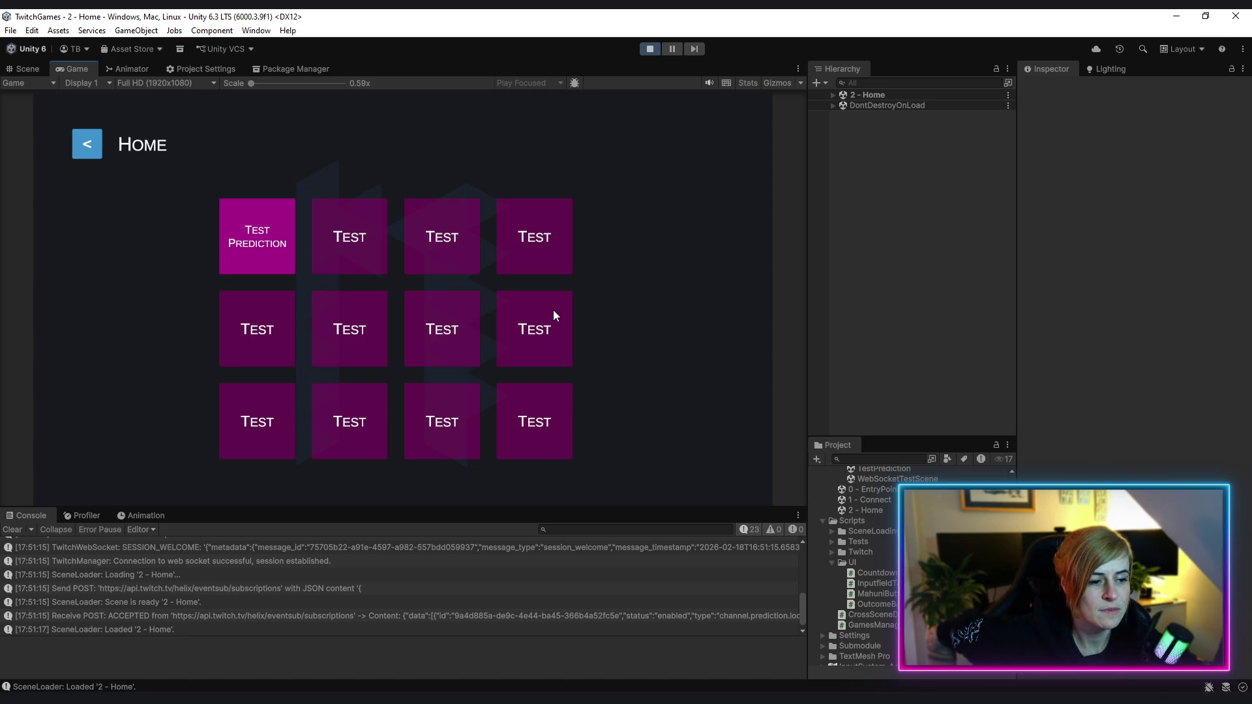
pyautogui.click(264, 244)
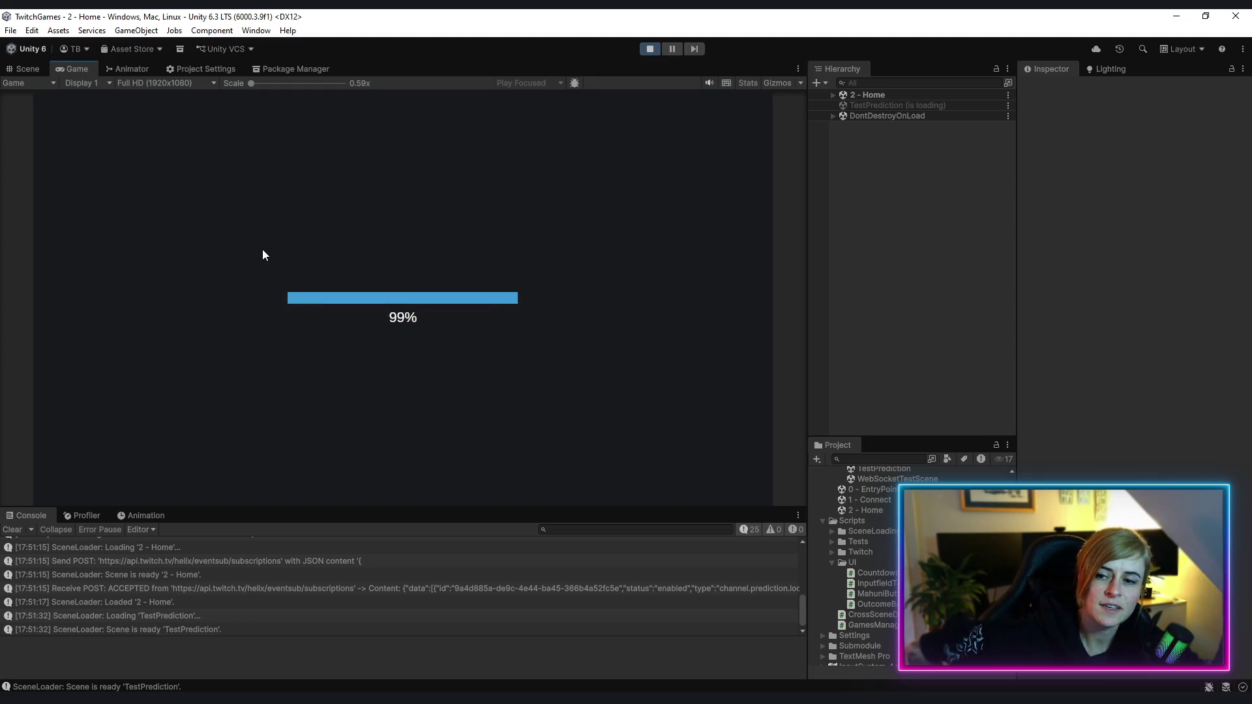
# Create prediction 'Beste Nudel' with outcomes Spätzle, Spaghetti and Penne, and start it on Twitch
pyautogui.click(235, 219)
pyautogui.write('Bes')
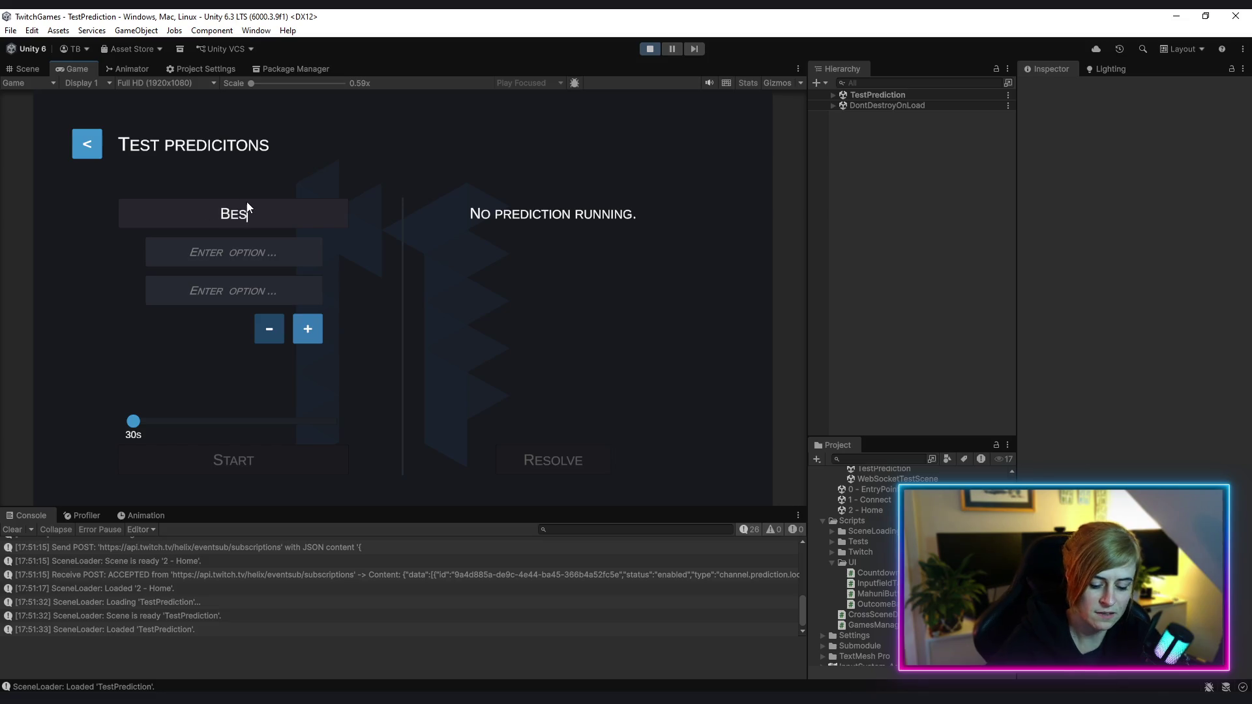
pyautogui.write('te Nudel')
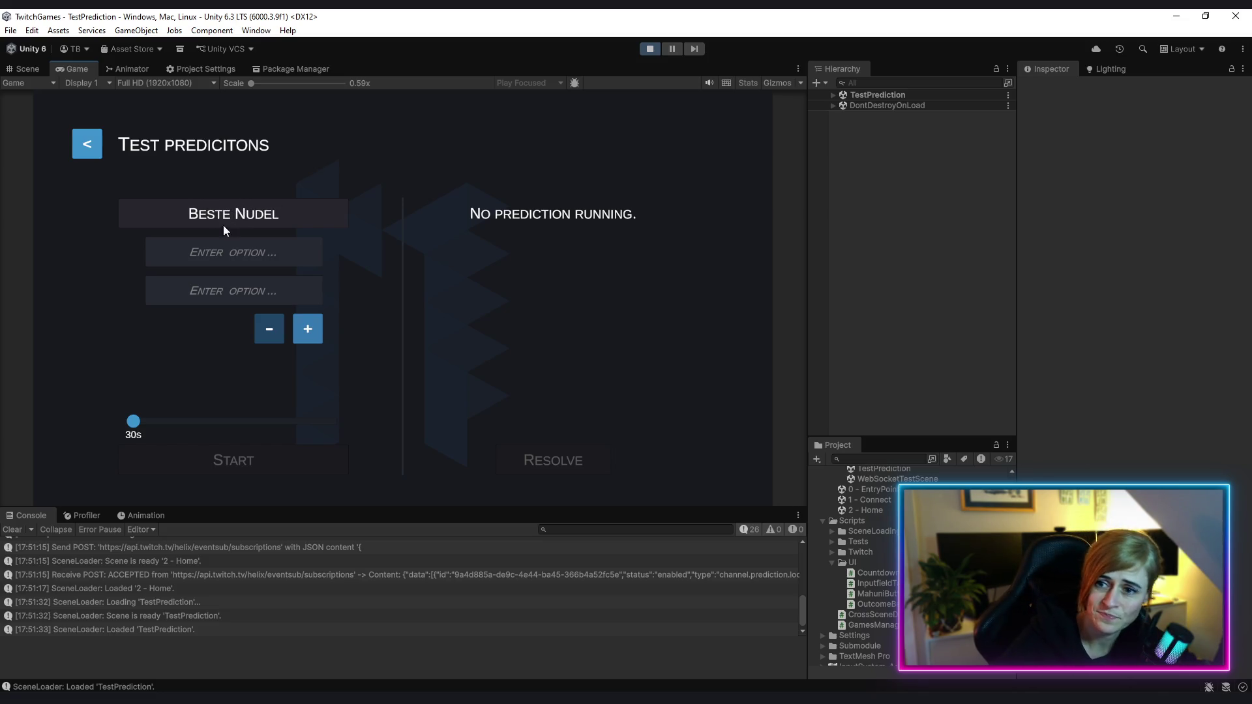
pyautogui.click(254, 261)
pyautogui.write('Spätzle')
pyautogui.click(244, 288)
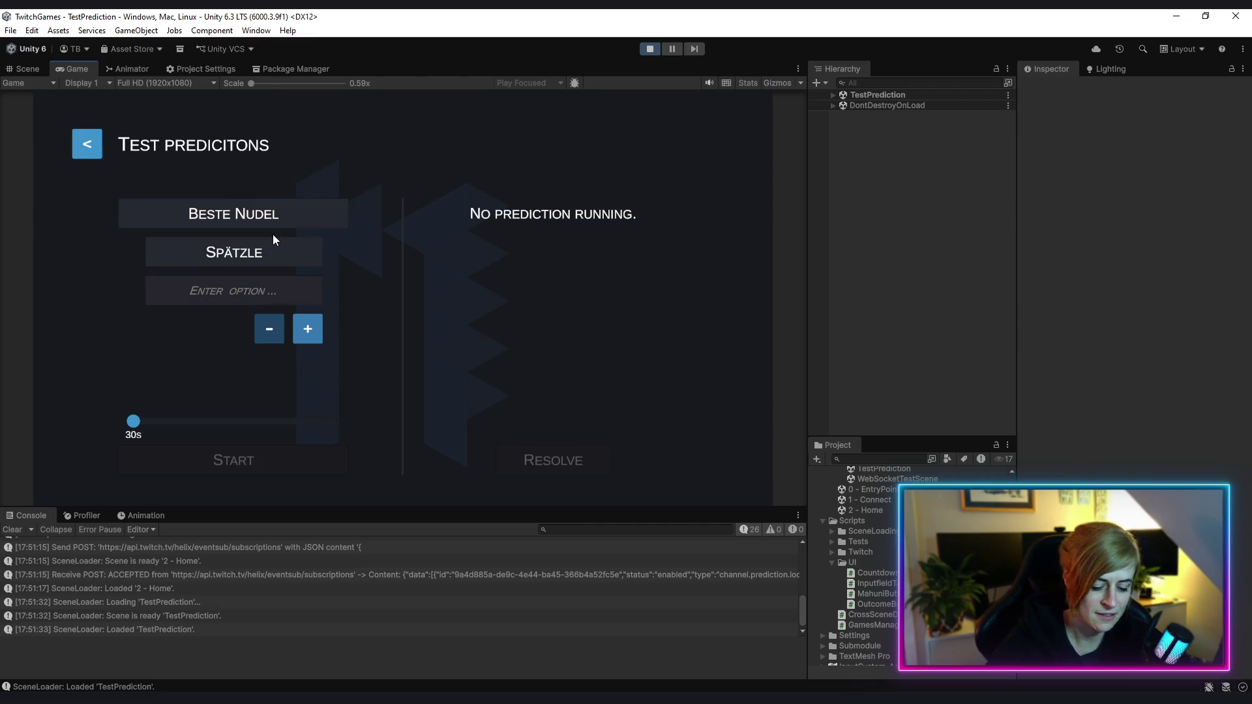
pyautogui.write('Spaghetti')
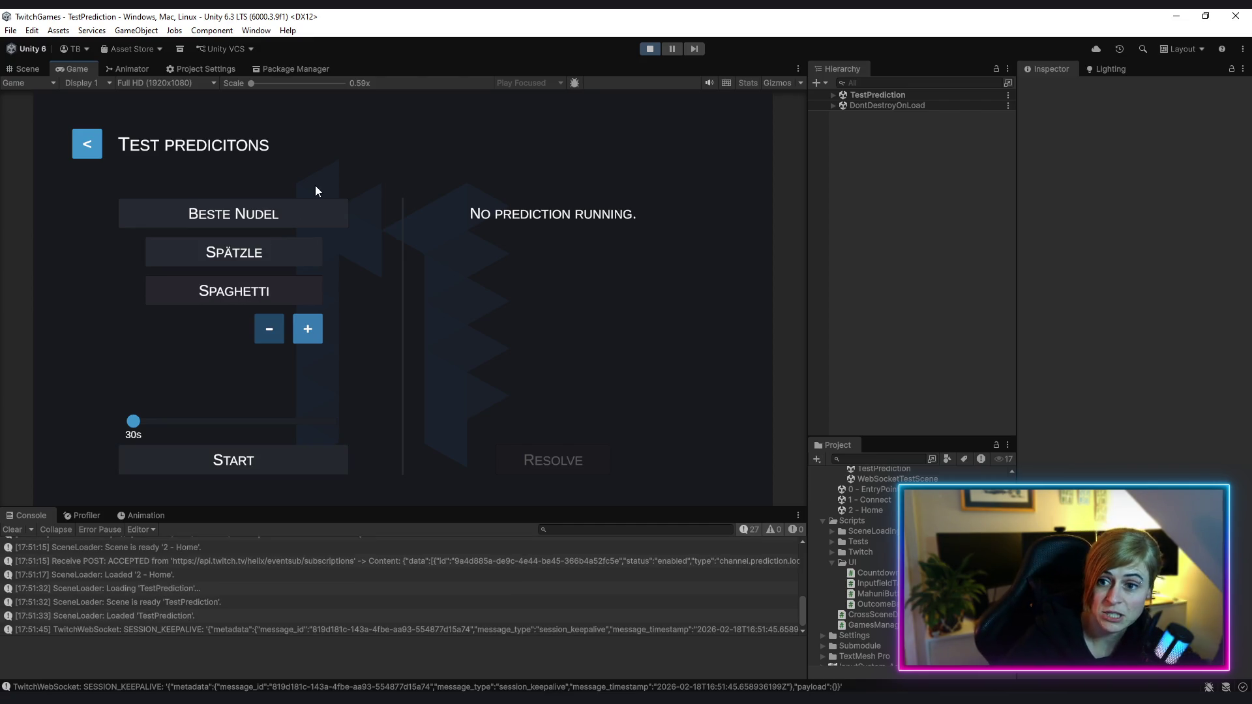
pyautogui.click(303, 328)
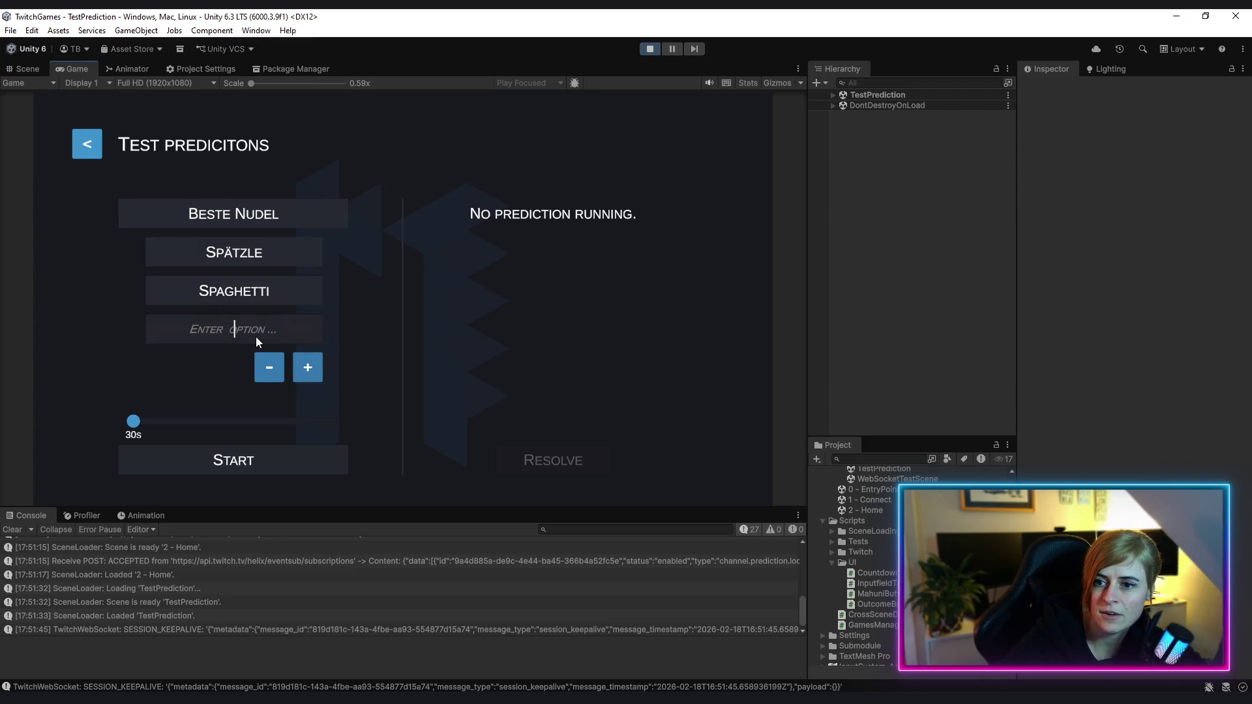
pyautogui.write('Penne')
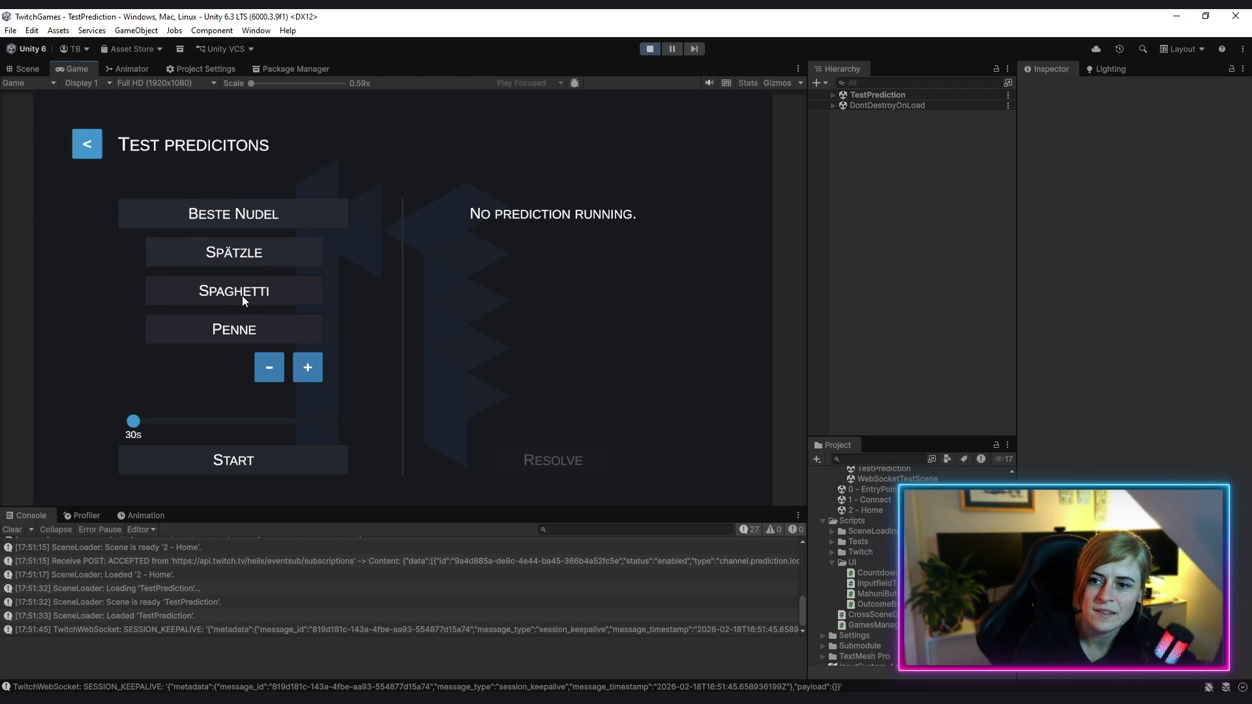
pyautogui.click(229, 460)
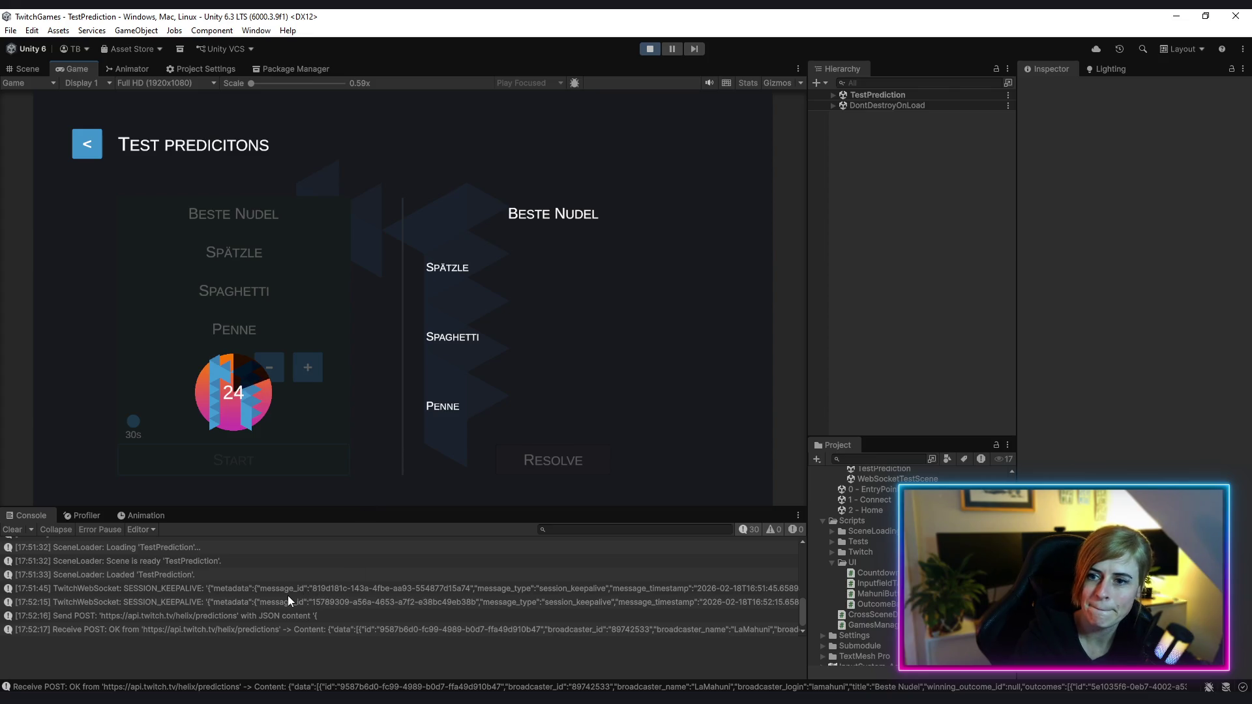
# Clear the Console and show the stack trace of the prediction lock log
pyautogui.click(13, 533)
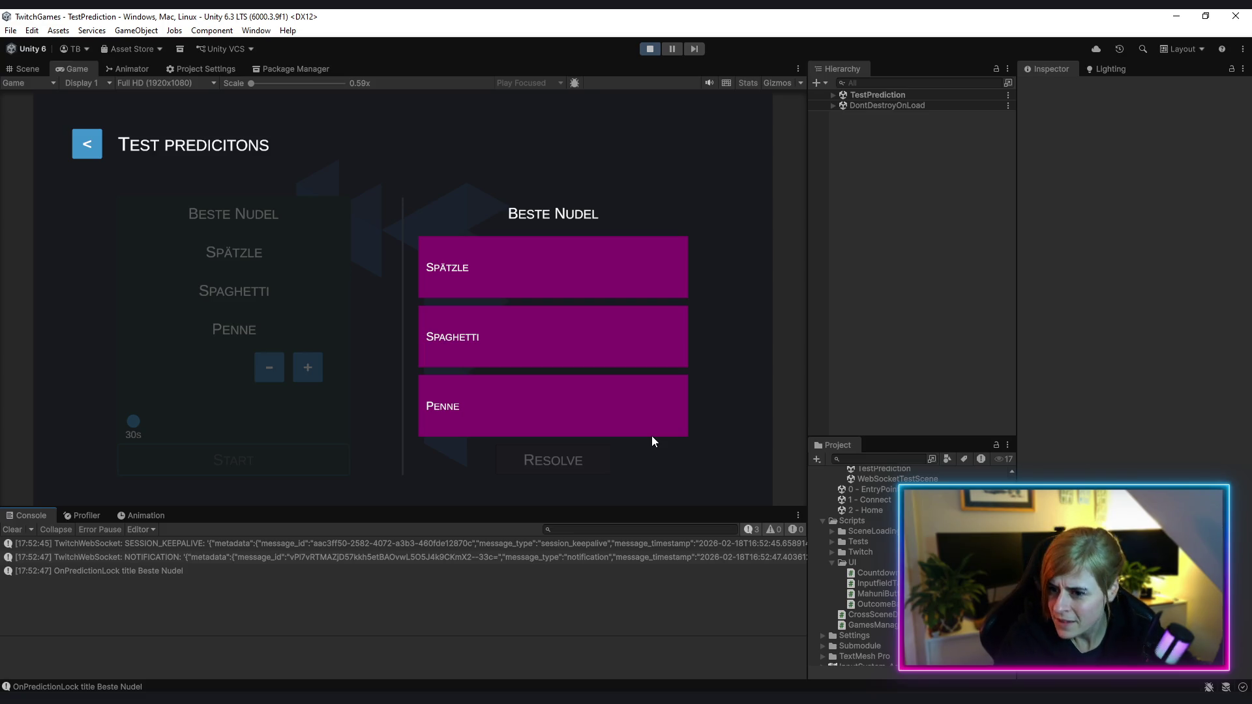
pyautogui.click(166, 571)
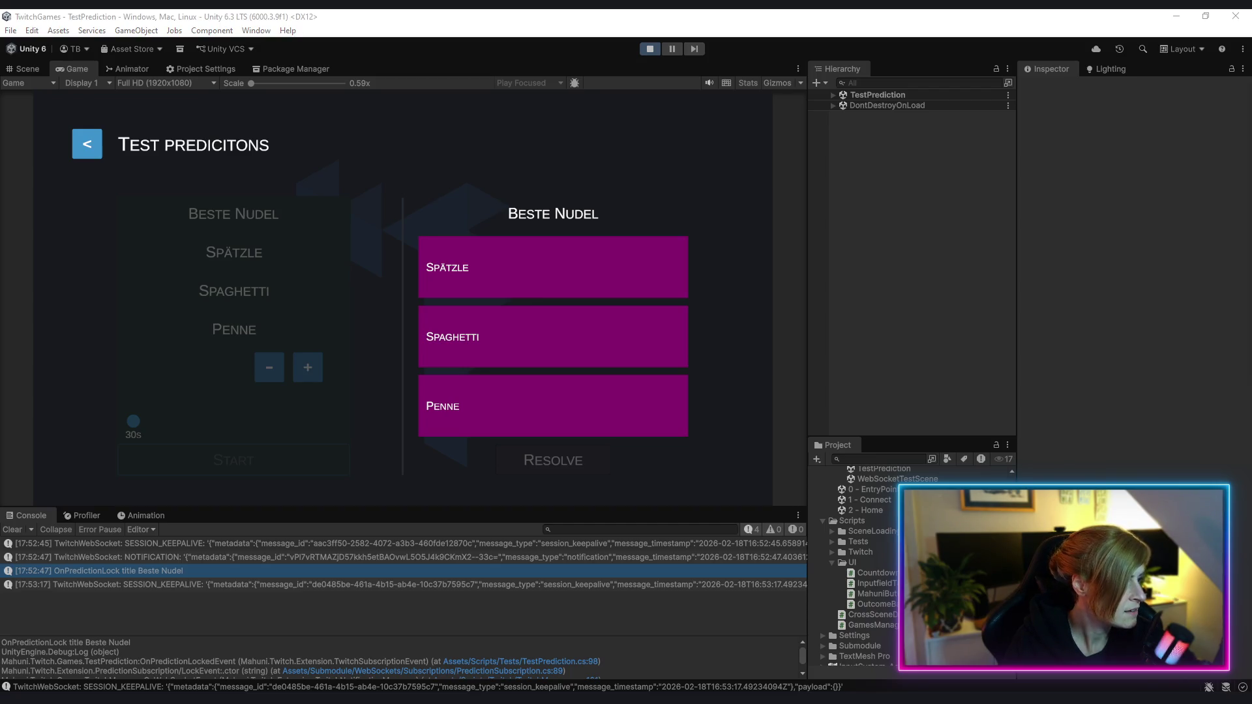
# Make the Console and its details pane larger and view the OnPredictionLock entry's stack trace
pyautogui.moveTo(1251, 293)
pyautogui.mouseDown()
pyautogui.moveTo(1211, 293)
pyautogui.moveTo(862, 149)
pyautogui.moveTo(875, 129)
pyautogui.moveTo(887, 163)
pyautogui.mouseUp()
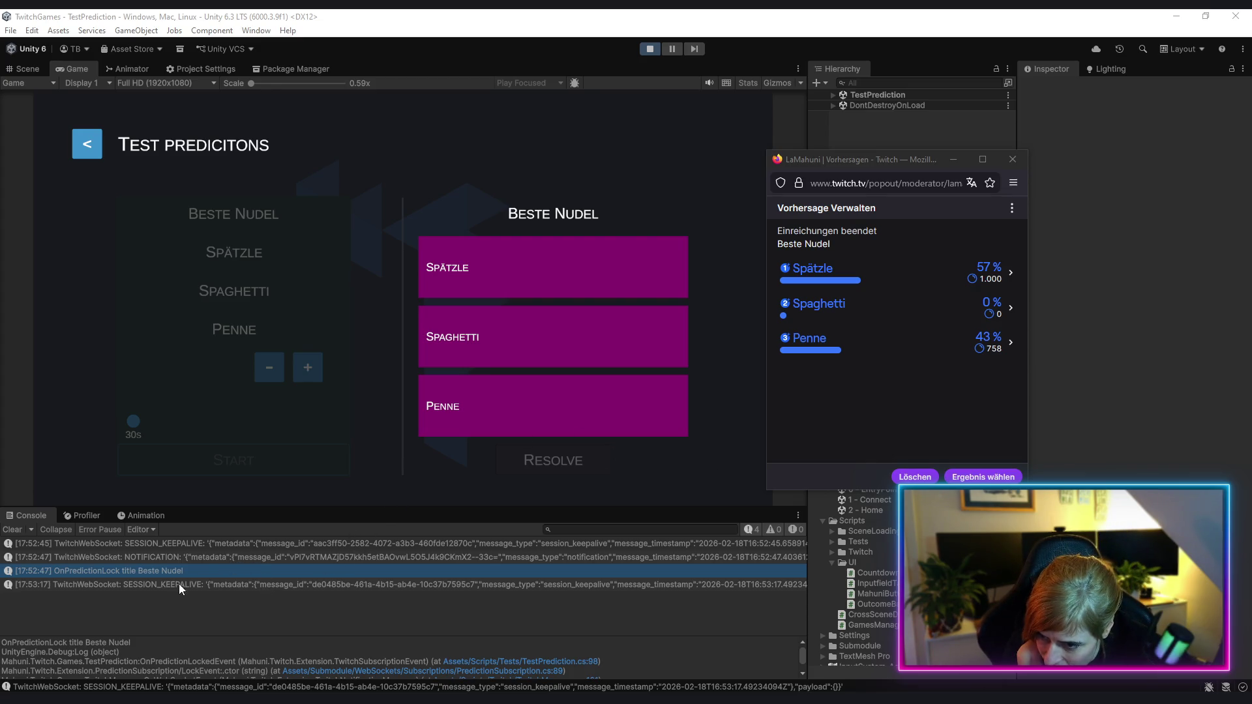
pyautogui.click(384, 557)
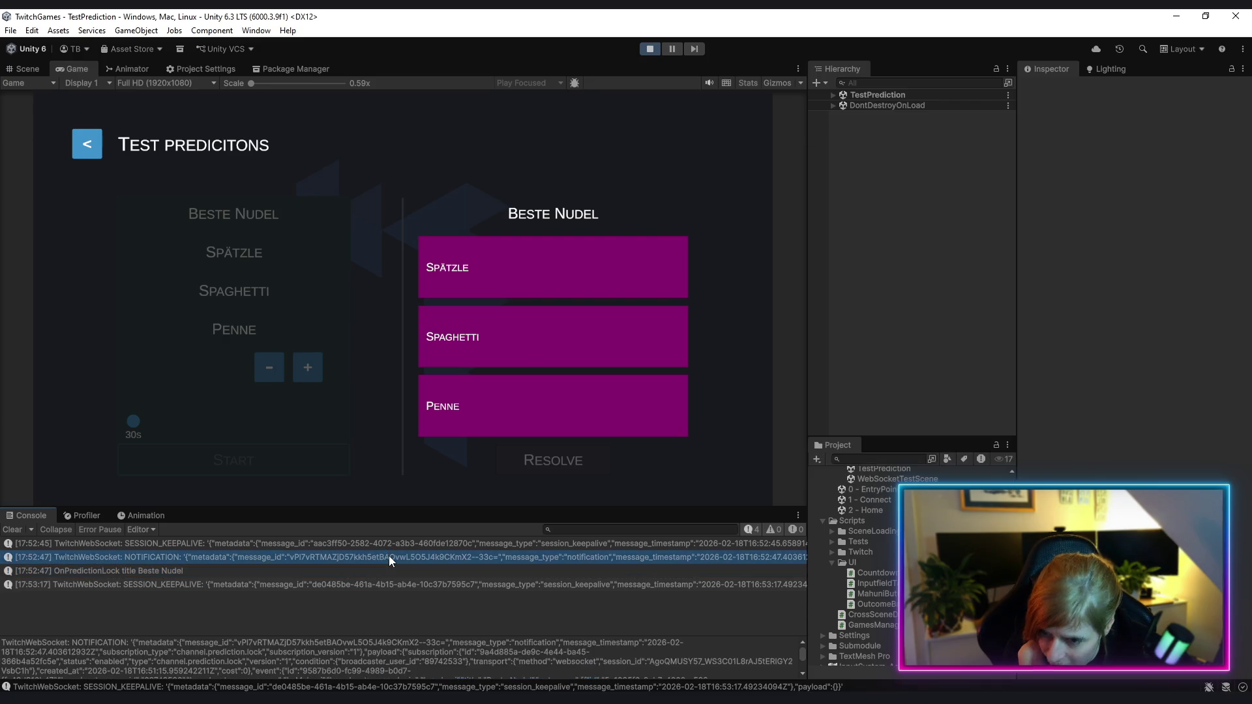
pyautogui.moveTo(428, 507); pyautogui.dragTo(428, 402)
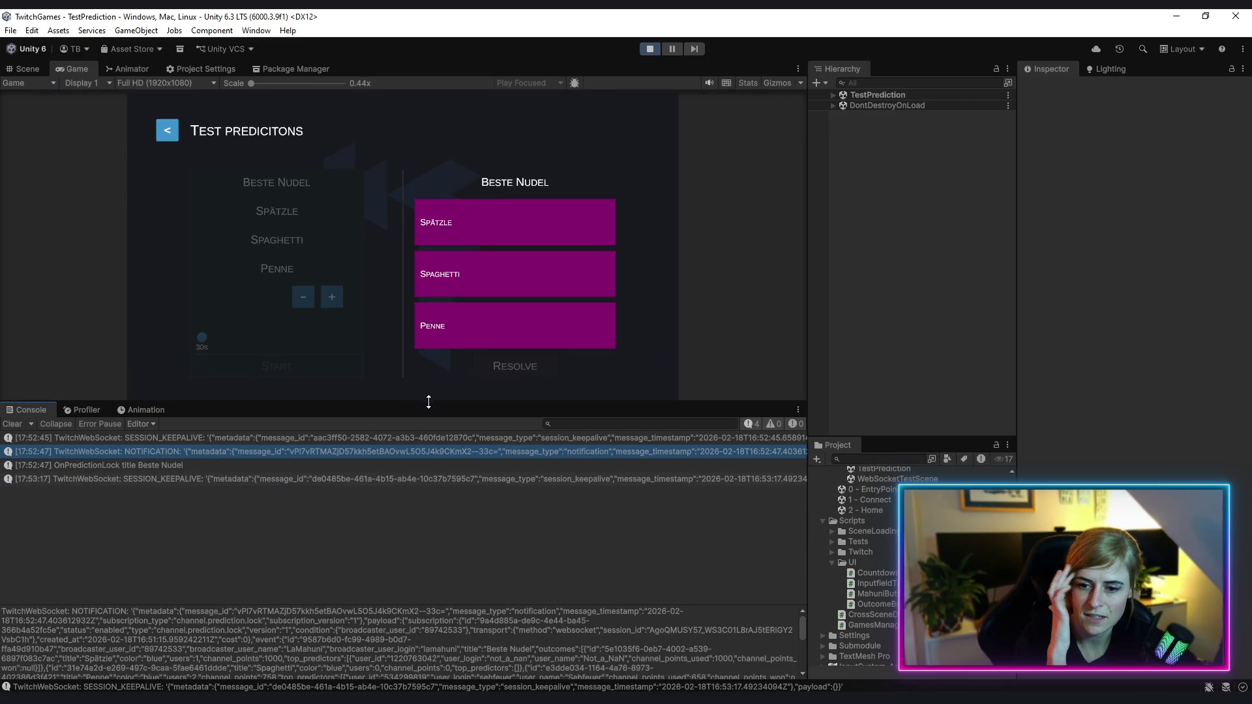
pyautogui.moveTo(376, 604); pyautogui.dragTo(385, 528)
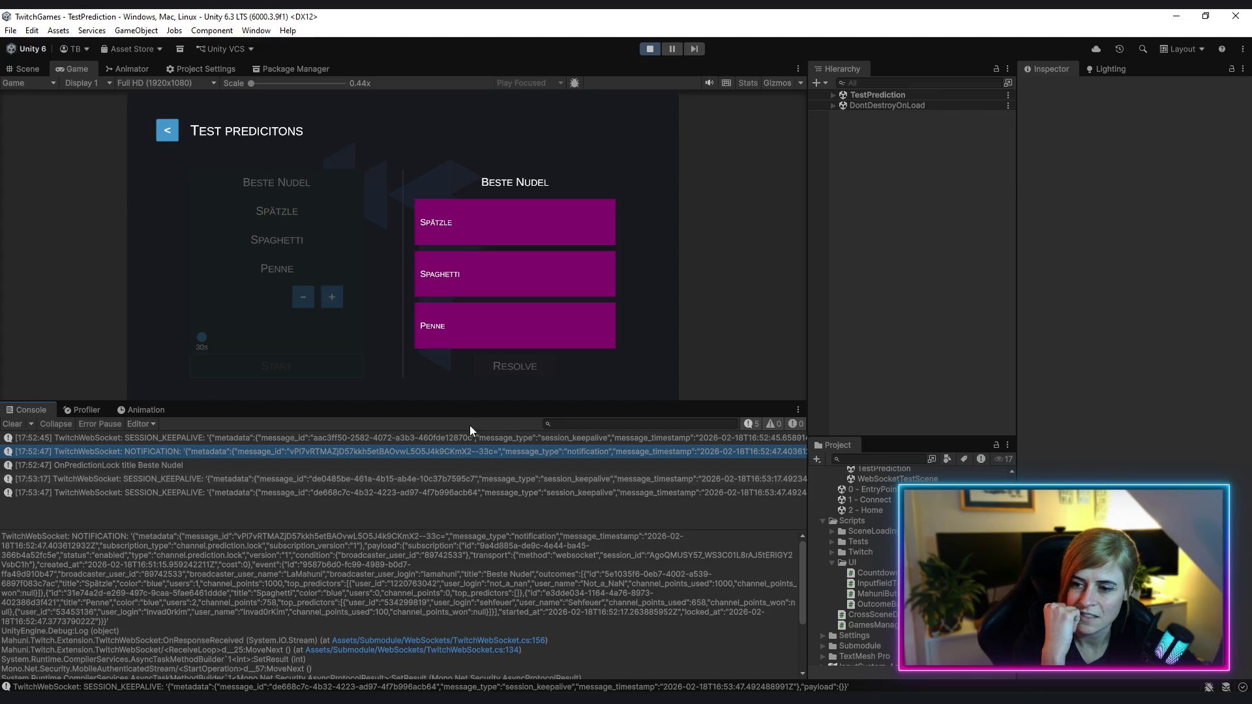
pyautogui.moveTo(512, 531); pyautogui.dragTo(512, 582)
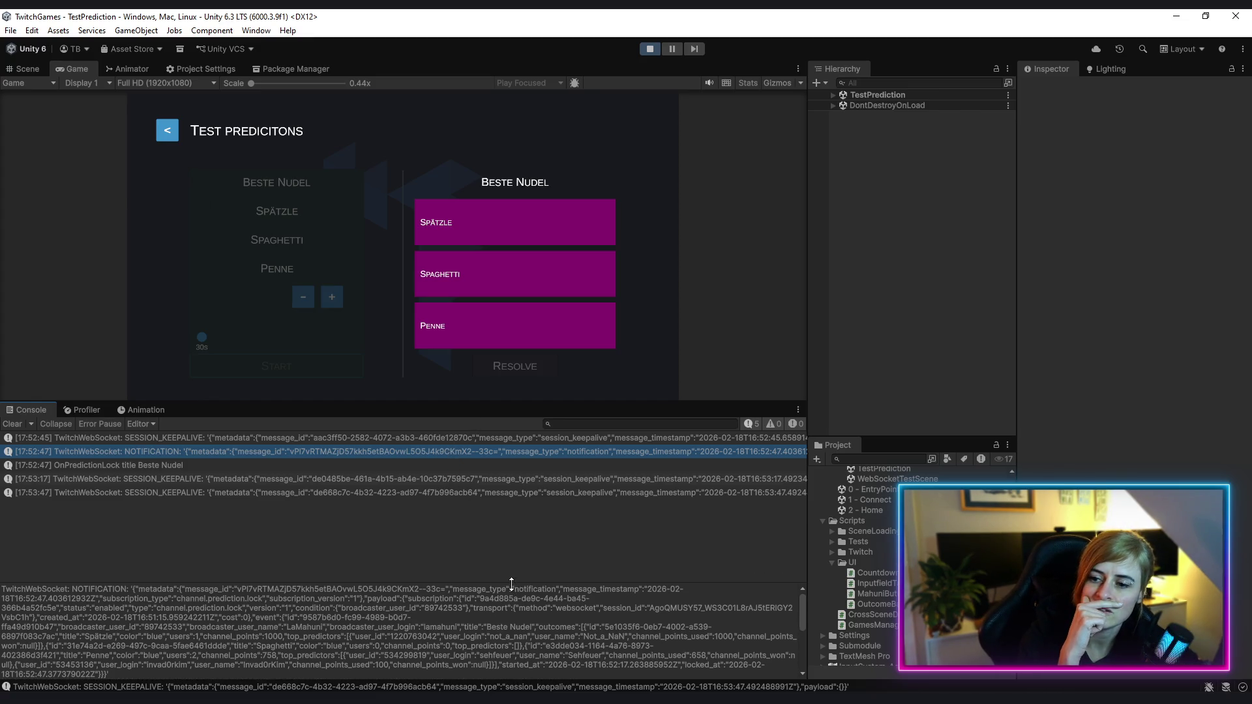
pyautogui.click(161, 465)
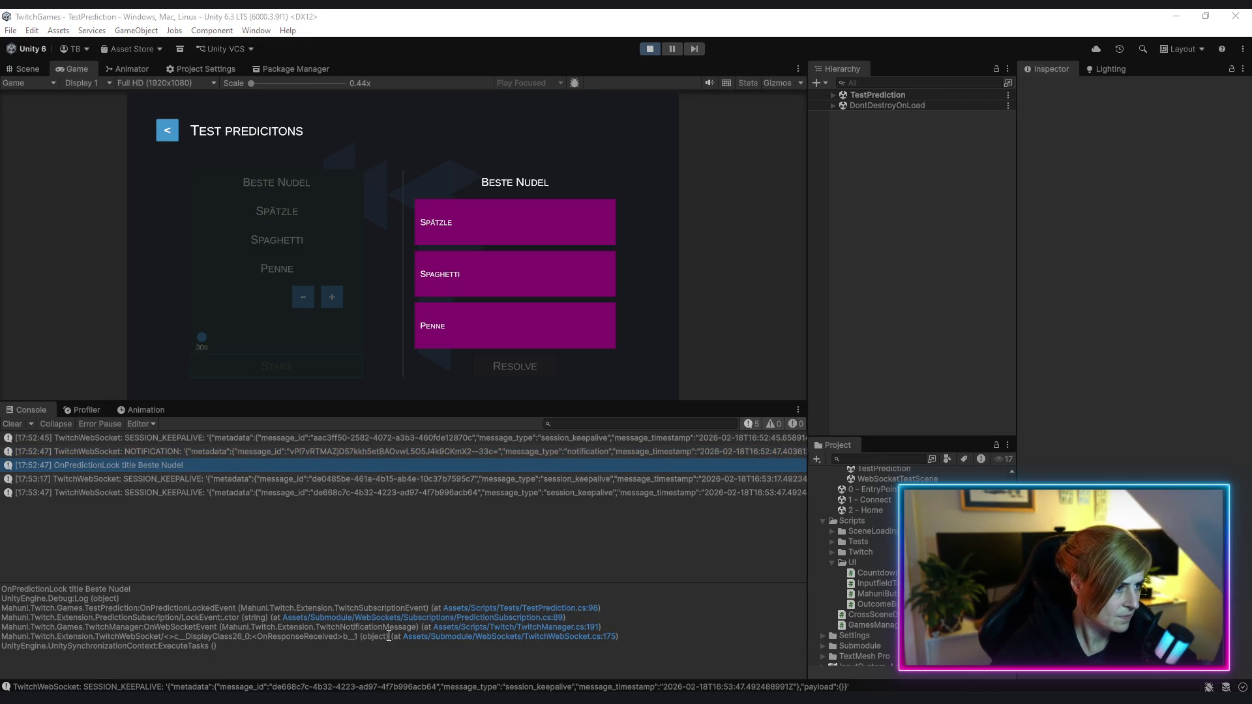
pyautogui.hotkey('alt', 'Tab')
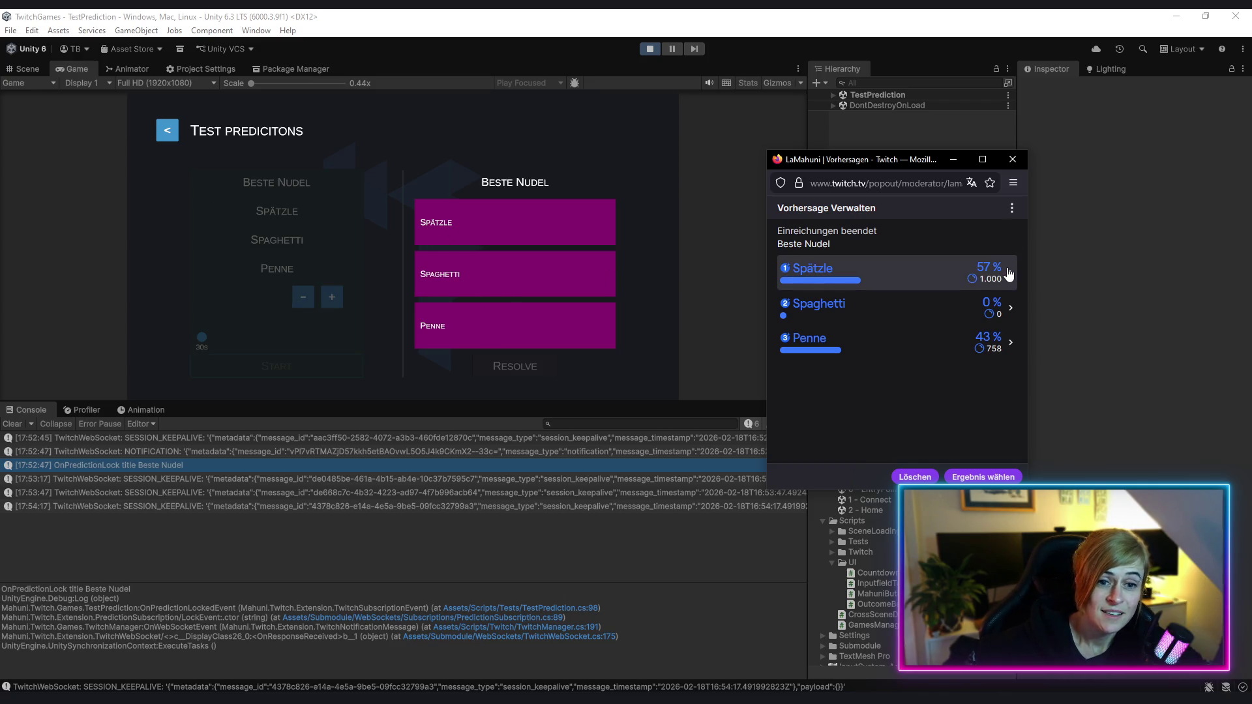
pyautogui.click(953, 159)
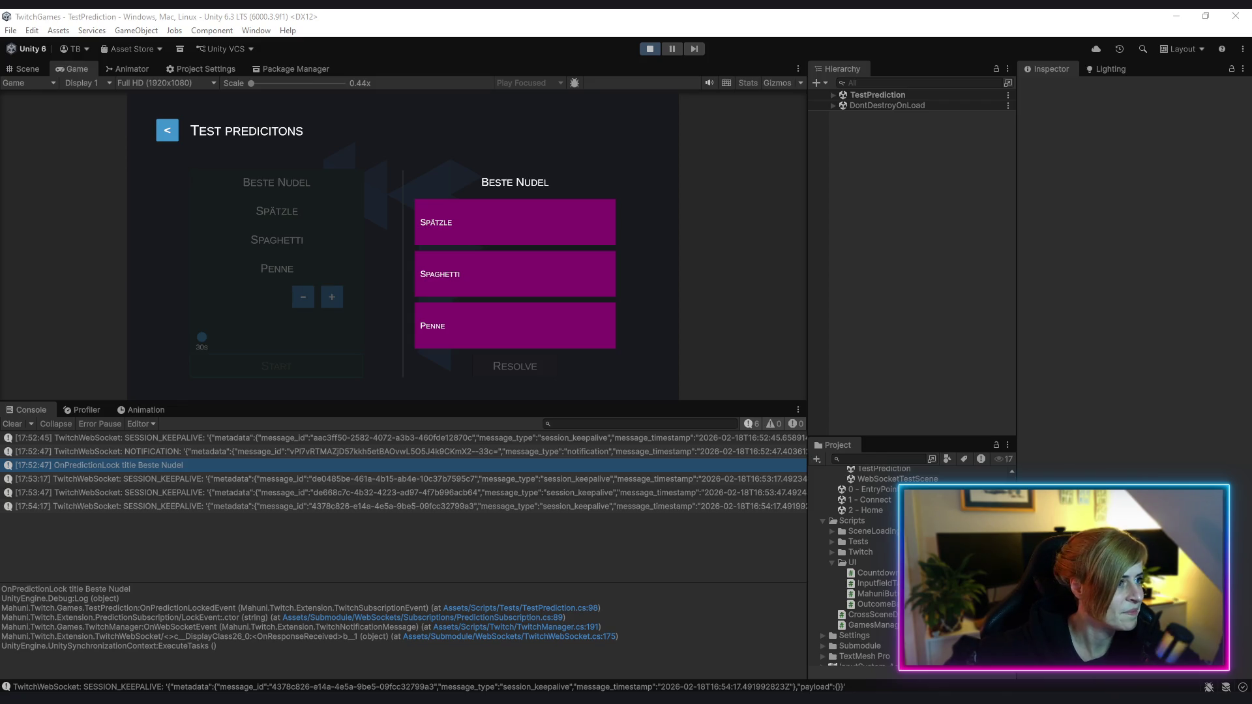
# Bring the Twitch prediction manager forward and show the Spätzle outcome details
pyautogui.hotkey('alt', 'Tab')
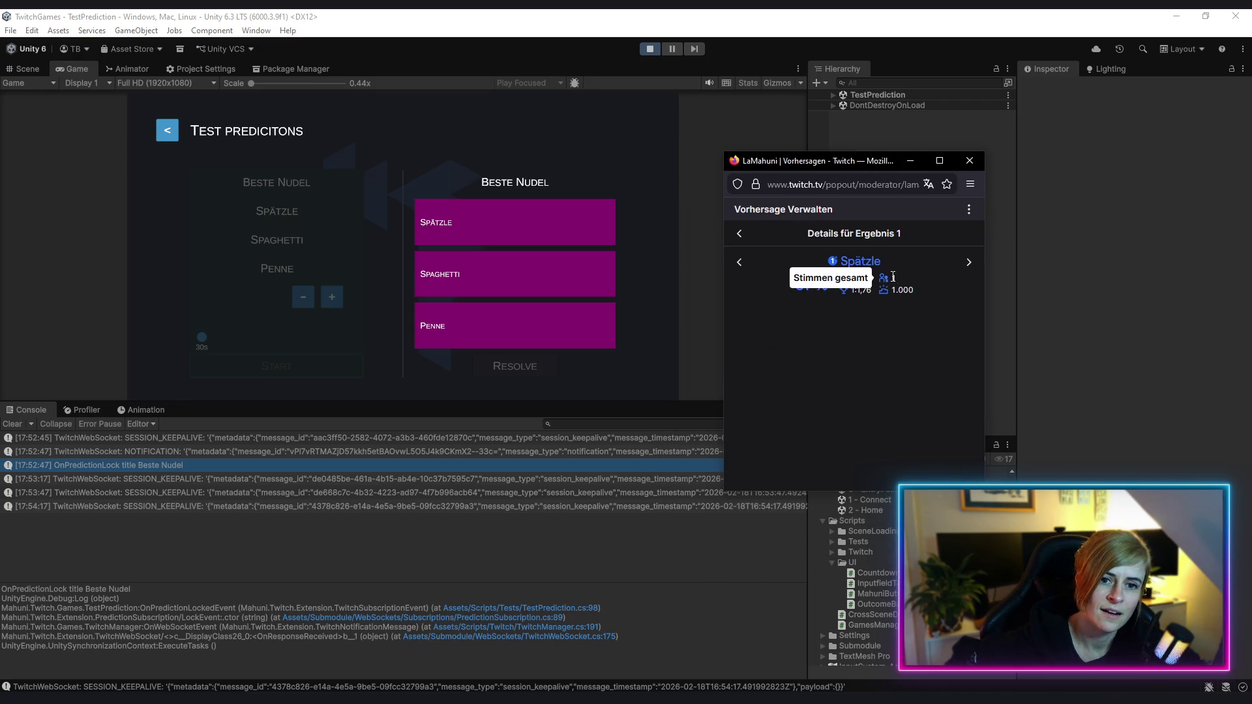
pyautogui.moveTo(908, 289)
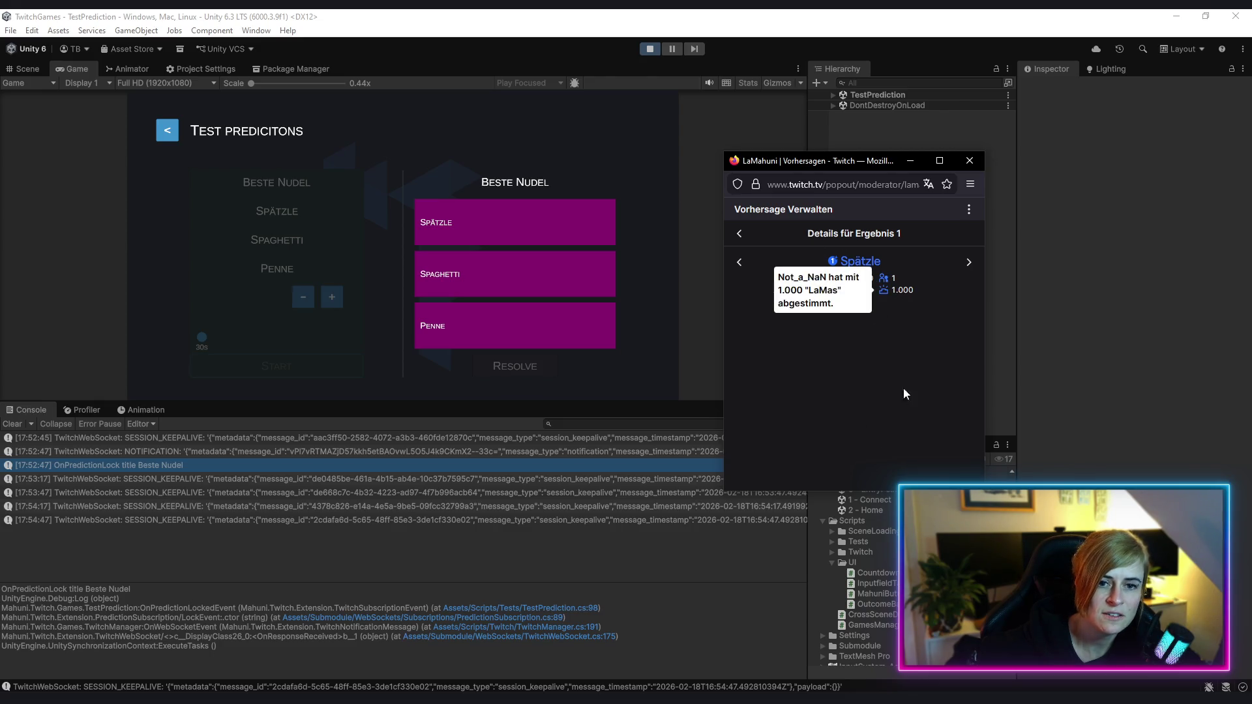
# Go back to the outcome list (Spätzle 57 %, Spaghetti 0 %, Penne 43 %) and close the Twitch popout
pyautogui.click(739, 234)
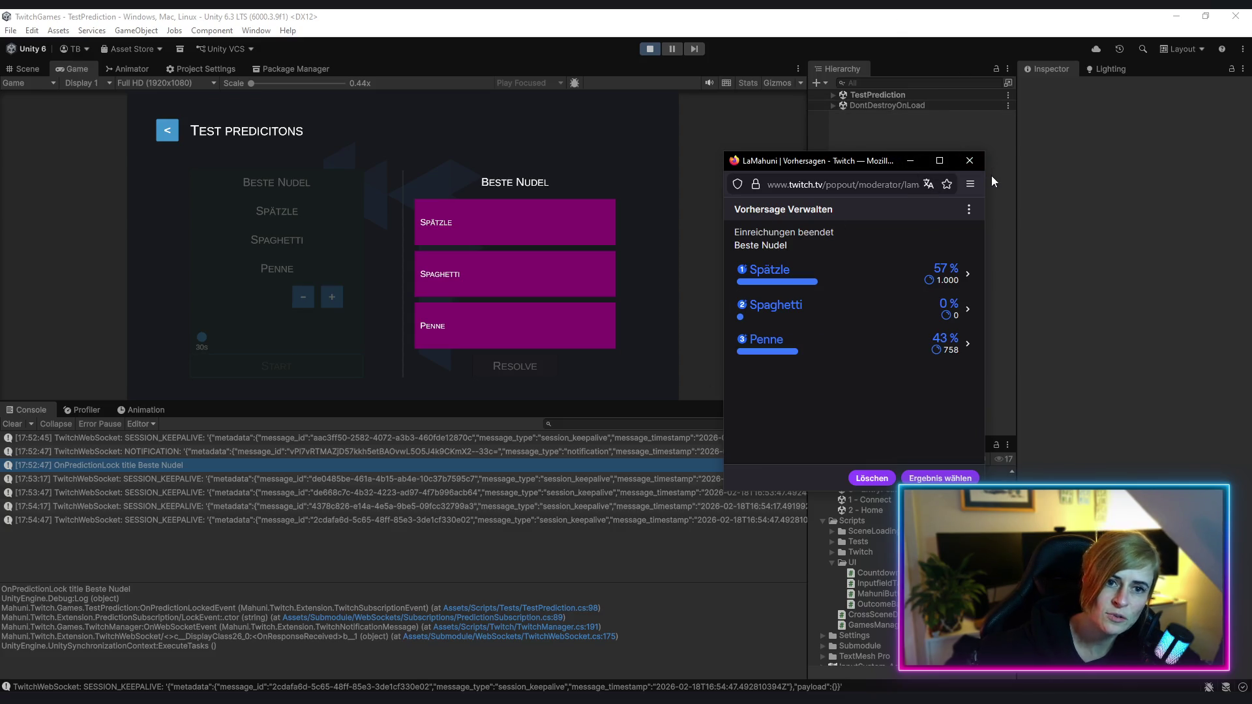
pyautogui.click(970, 159)
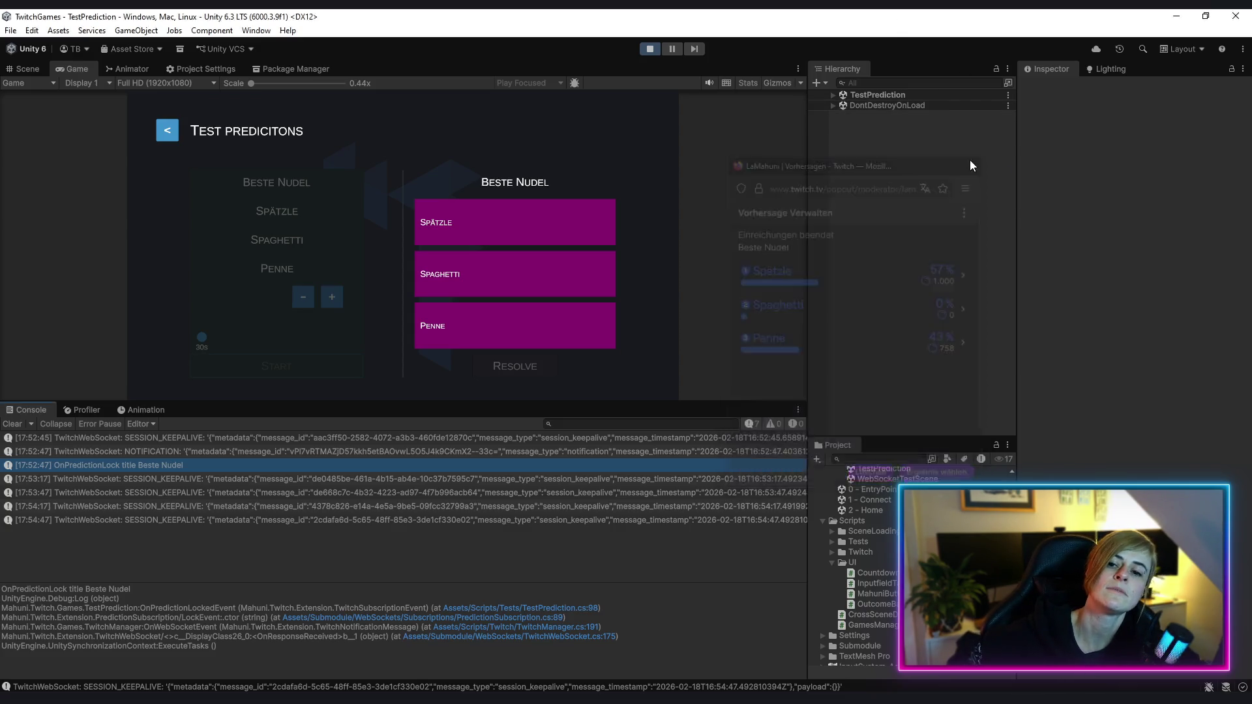
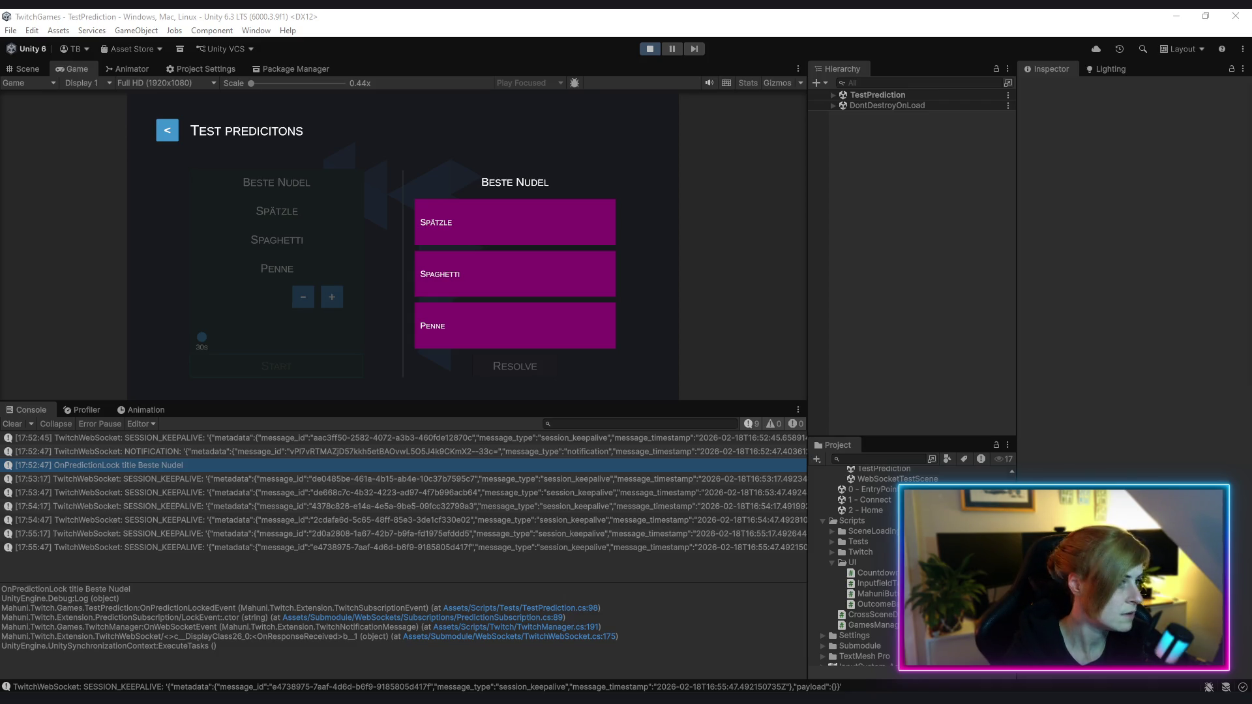
# Review the Spätzle, Penne and Spaghetti outcome details in the prediction manager, then move it aside
pyautogui.moveTo(1249, 114)
pyautogui.mouseDown()
pyautogui.moveTo(959, 137)
pyautogui.moveTo(1037, 137)
pyautogui.mouseUp()
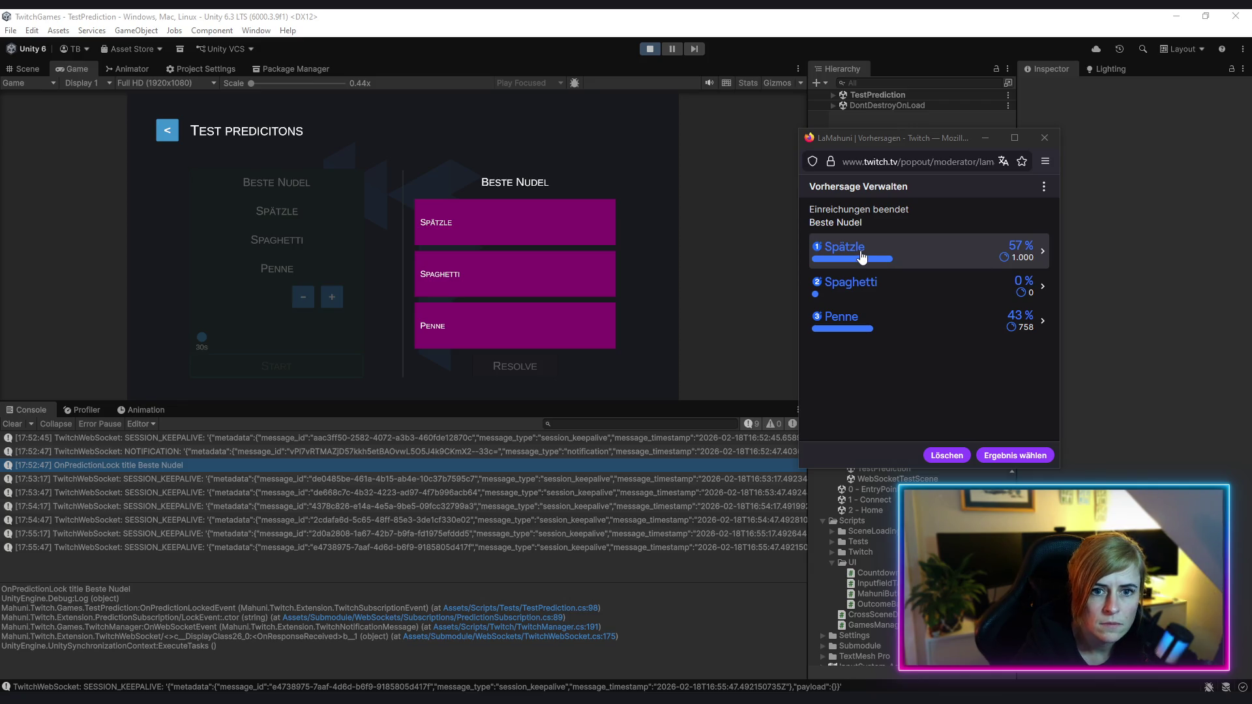
pyautogui.click(966, 255)
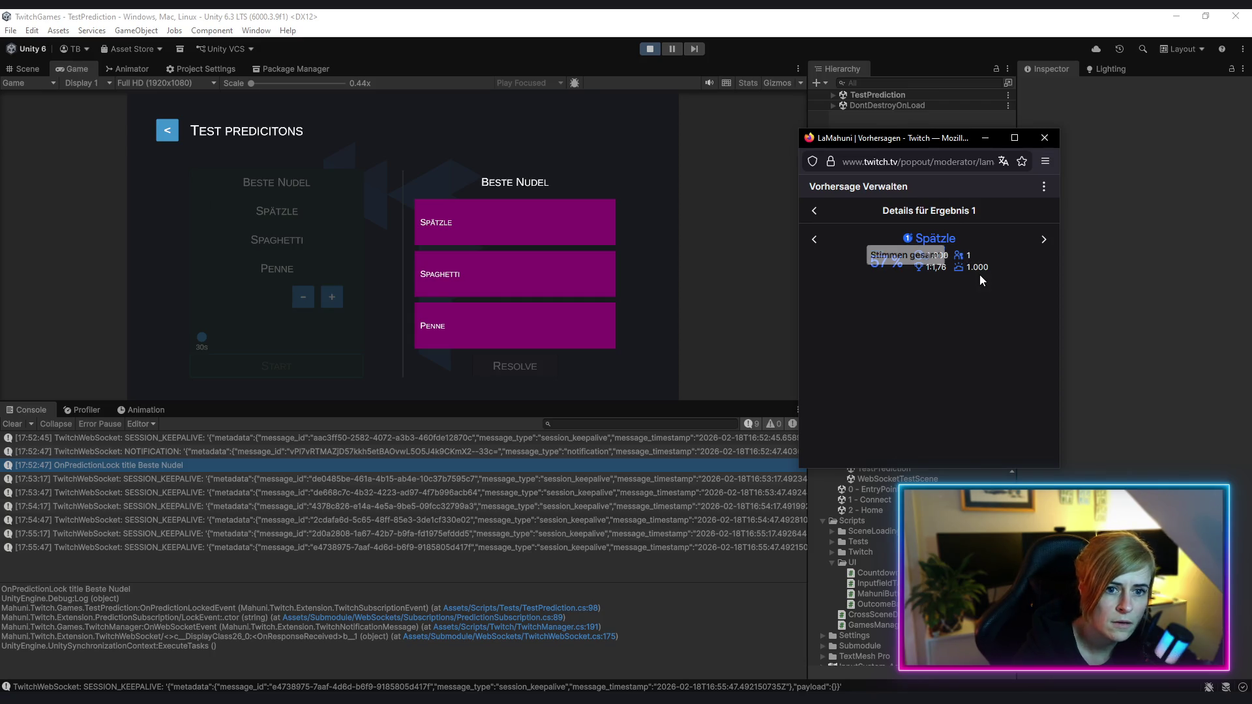
pyautogui.moveTo(970, 268)
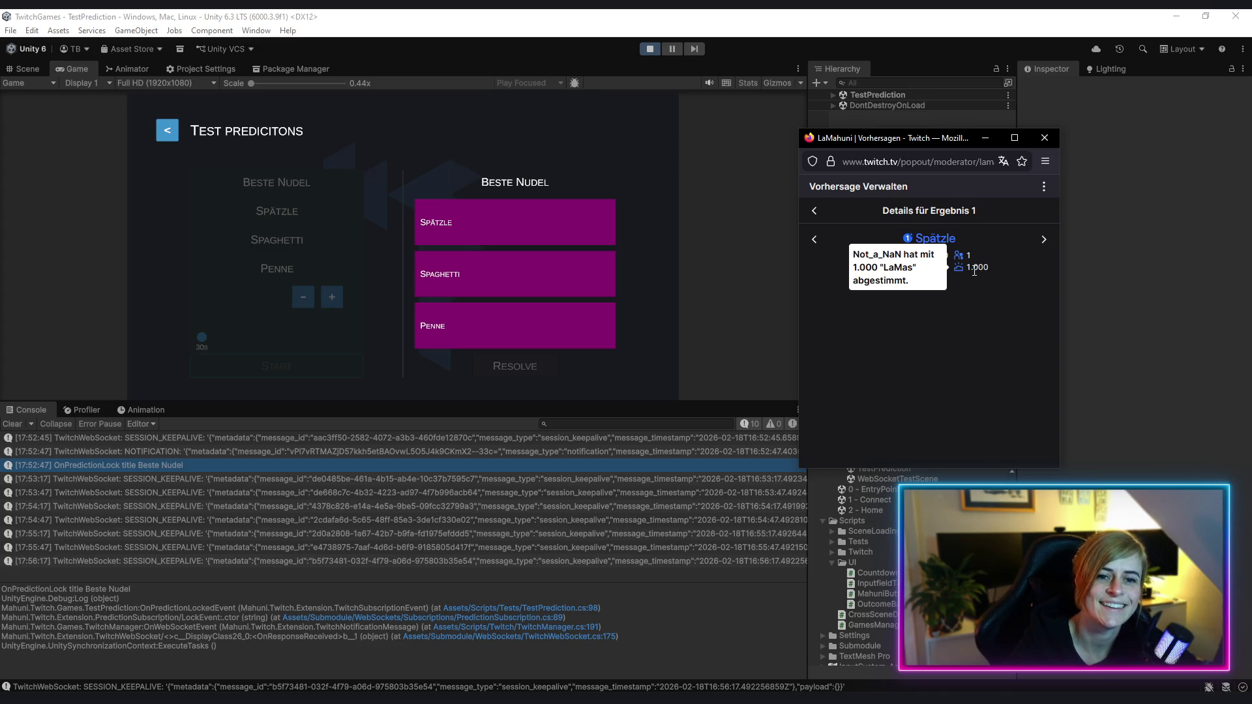
pyautogui.click(818, 248)
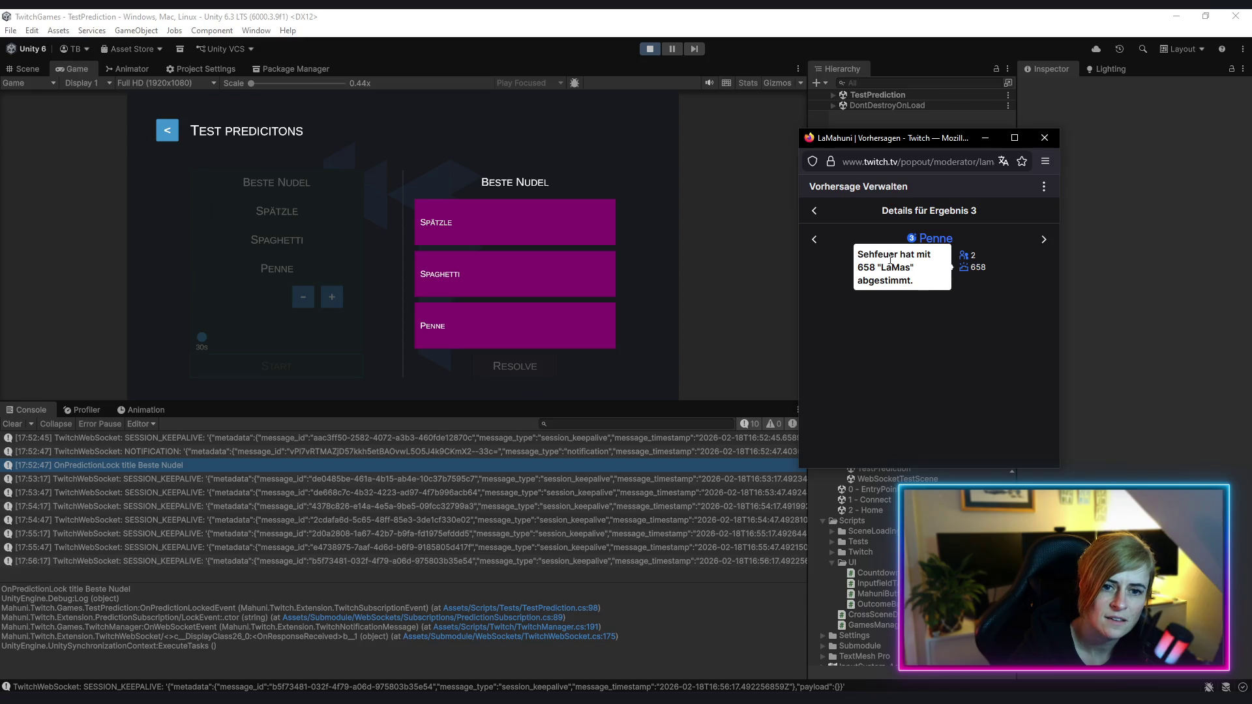
pyautogui.click(817, 245)
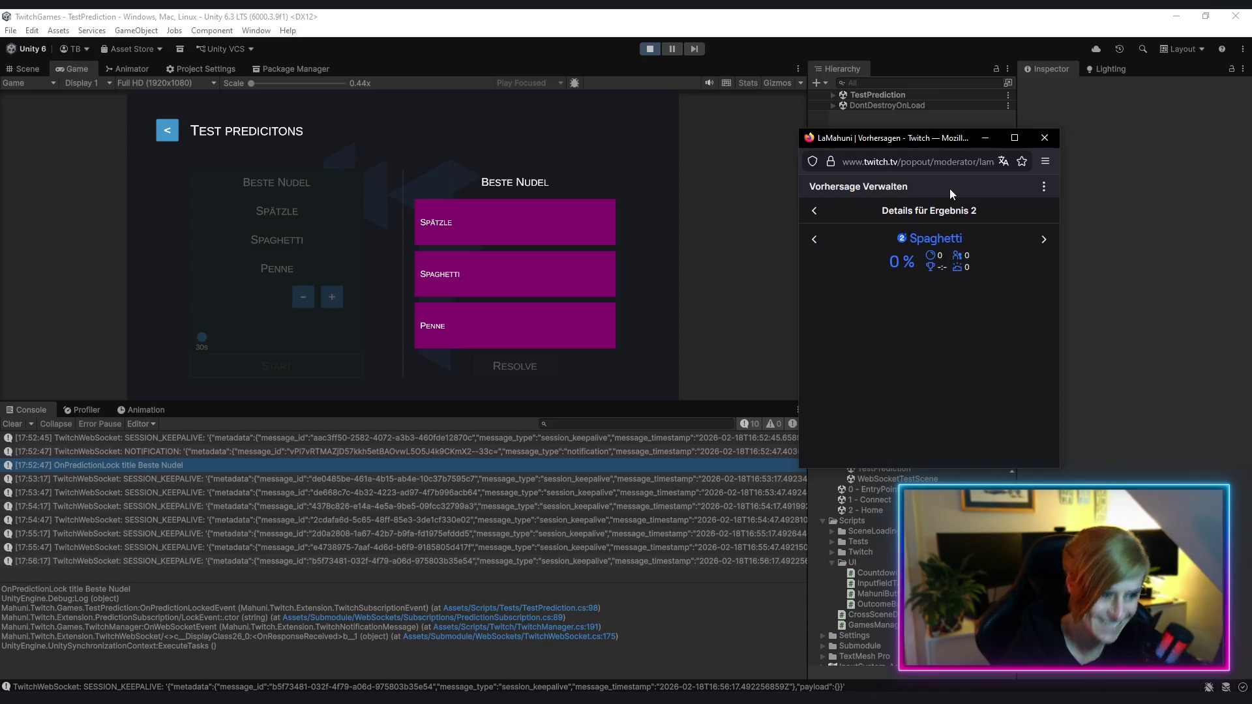
pyautogui.moveTo(892, 137); pyautogui.dragTo(874, 0)
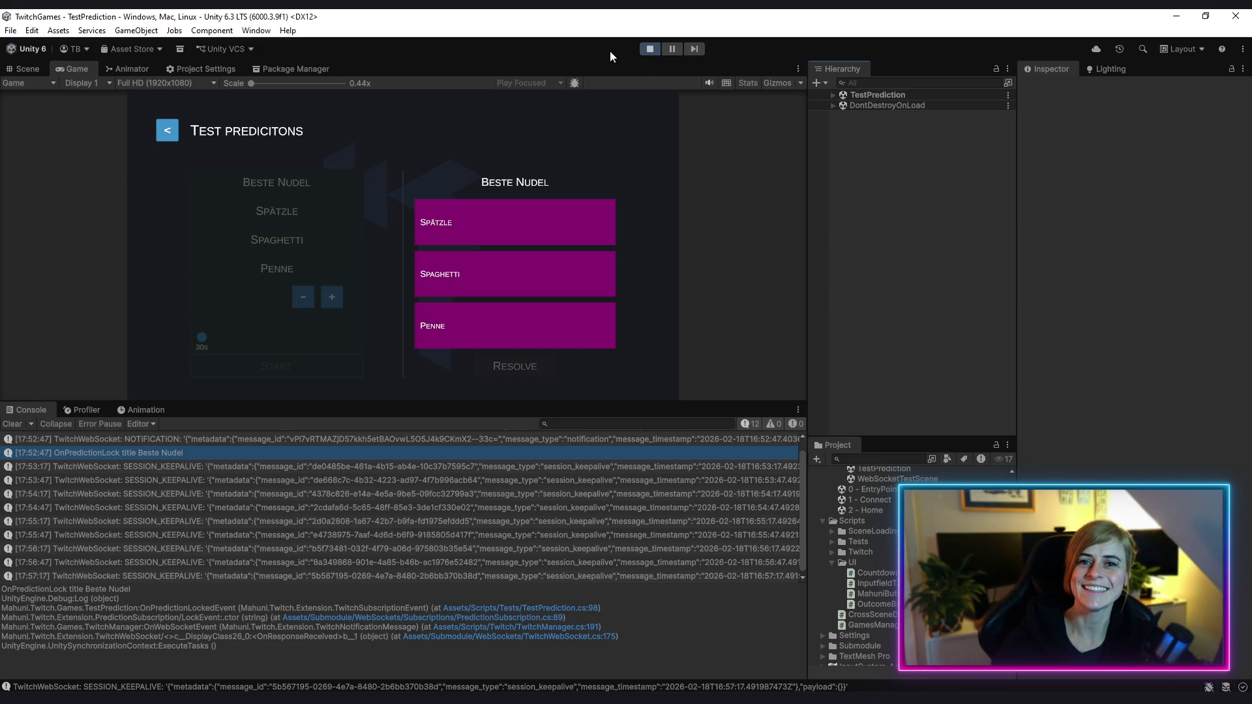
# Stop play mode and switch to TestPrediction.cs in Rider
pyautogui.click(649, 50)
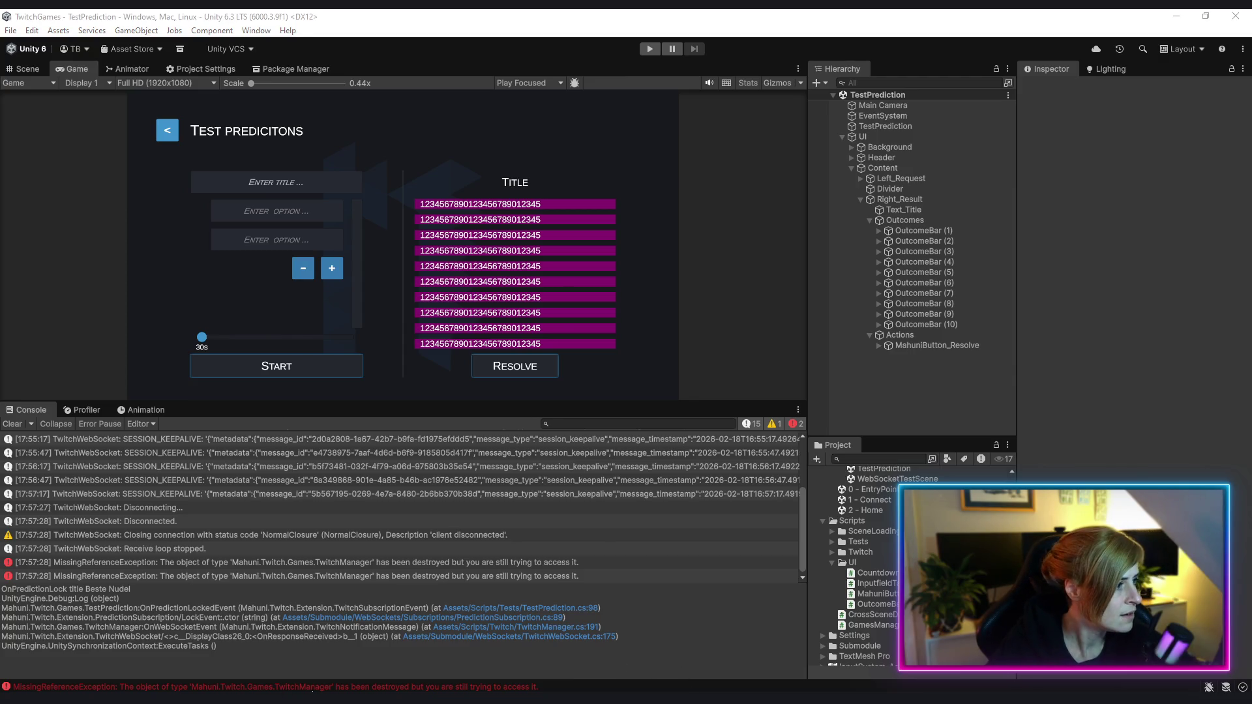
pyautogui.hotkey('alt', 'Tab')
pyautogui.scroll(-3, 643, 490)
# Move through TestPrediction.cs from UpdateResultOutcomeValues up to the OnPredictionLockedEvent usages
pyautogui.click(629, 585)
pyautogui.click(510, 271)
pyautogui.scroll(3, 697, 396)
pyautogui.scroll(3, 694, 395)
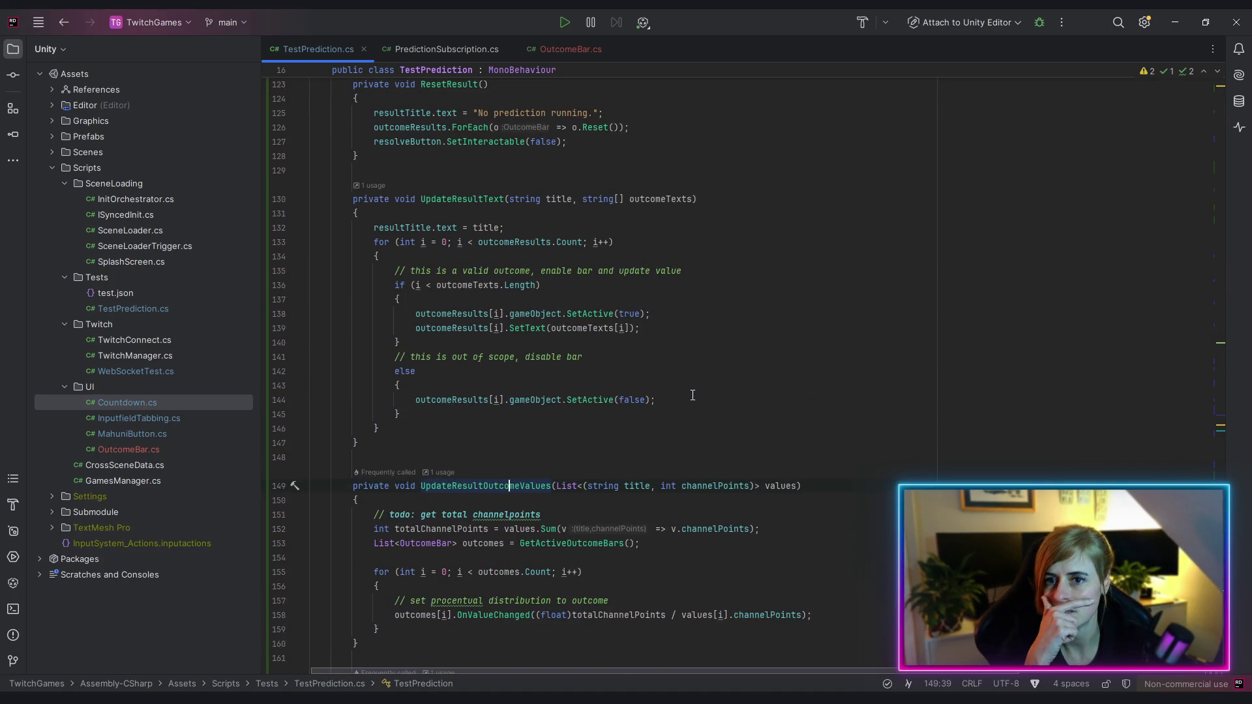
pyautogui.scroll(3, 691, 394)
pyautogui.scroll(3, 649, 354)
pyautogui.click(358, 257)
pyautogui.scroll(5, 522, 325)
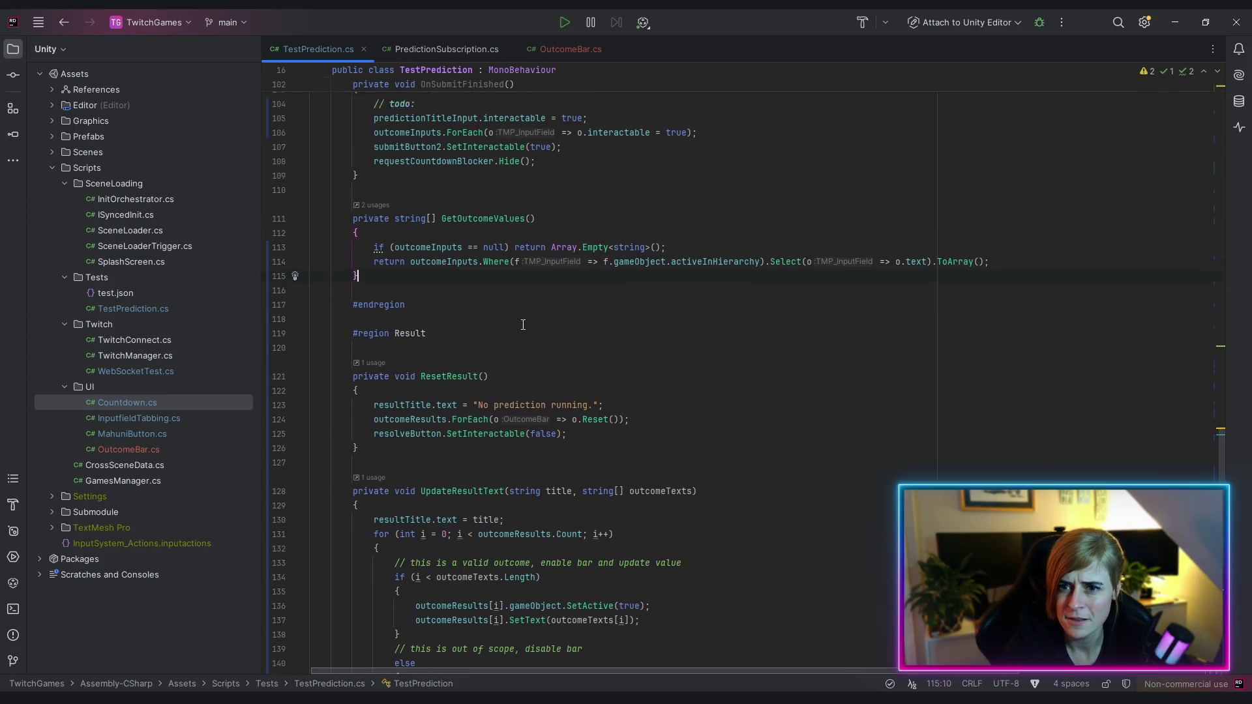
pyautogui.scroll(2, 530, 307)
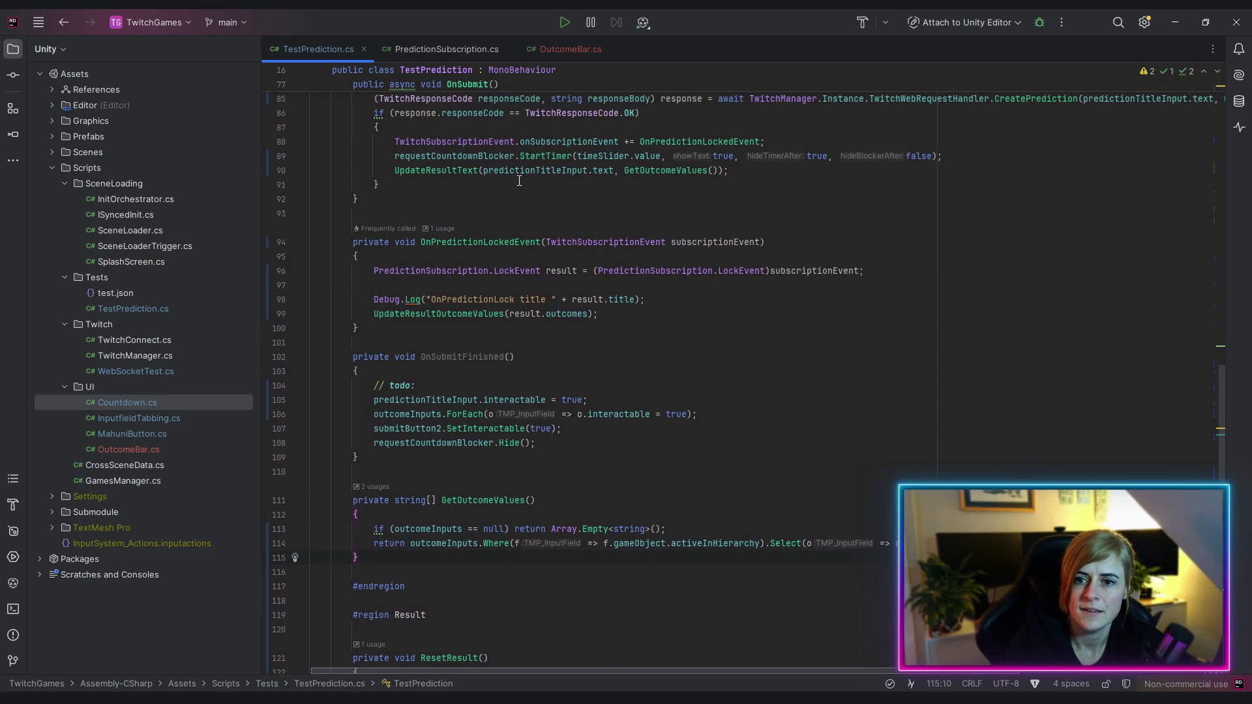
pyautogui.click(483, 242)
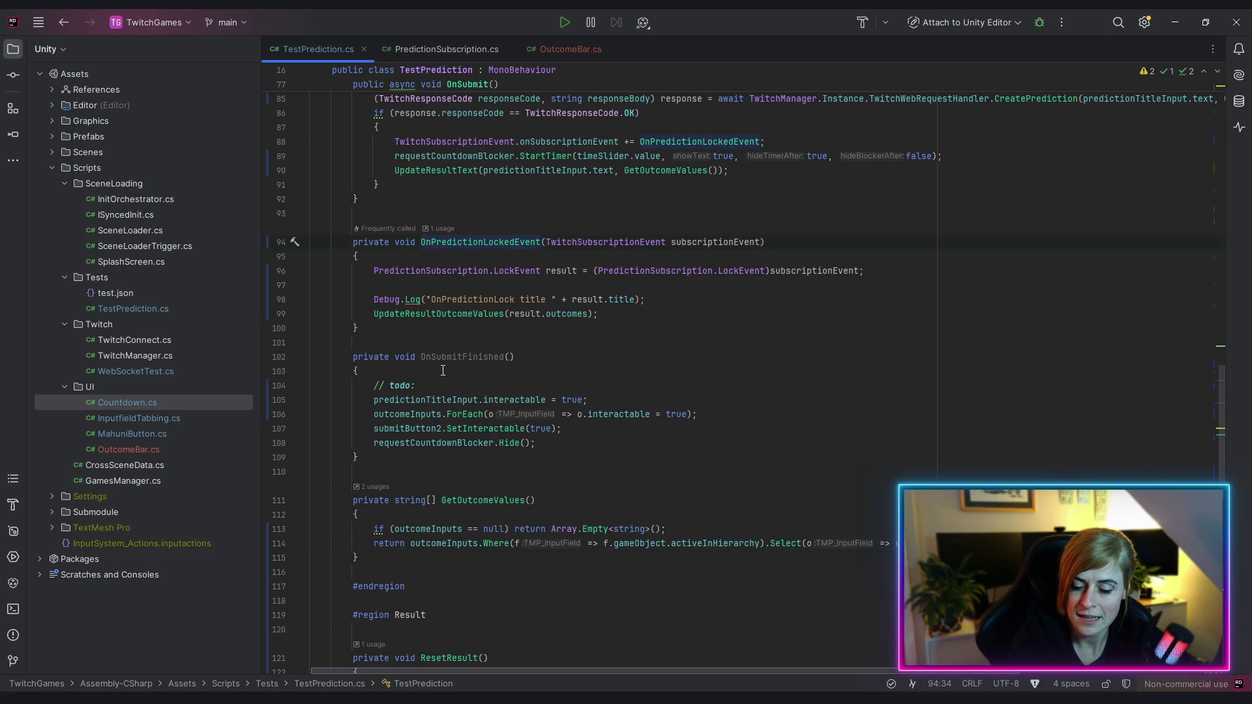
# Switch between Rider and Unity so Unity recompiles the changed scripts
pyautogui.hotkey('alt', 'Tab')
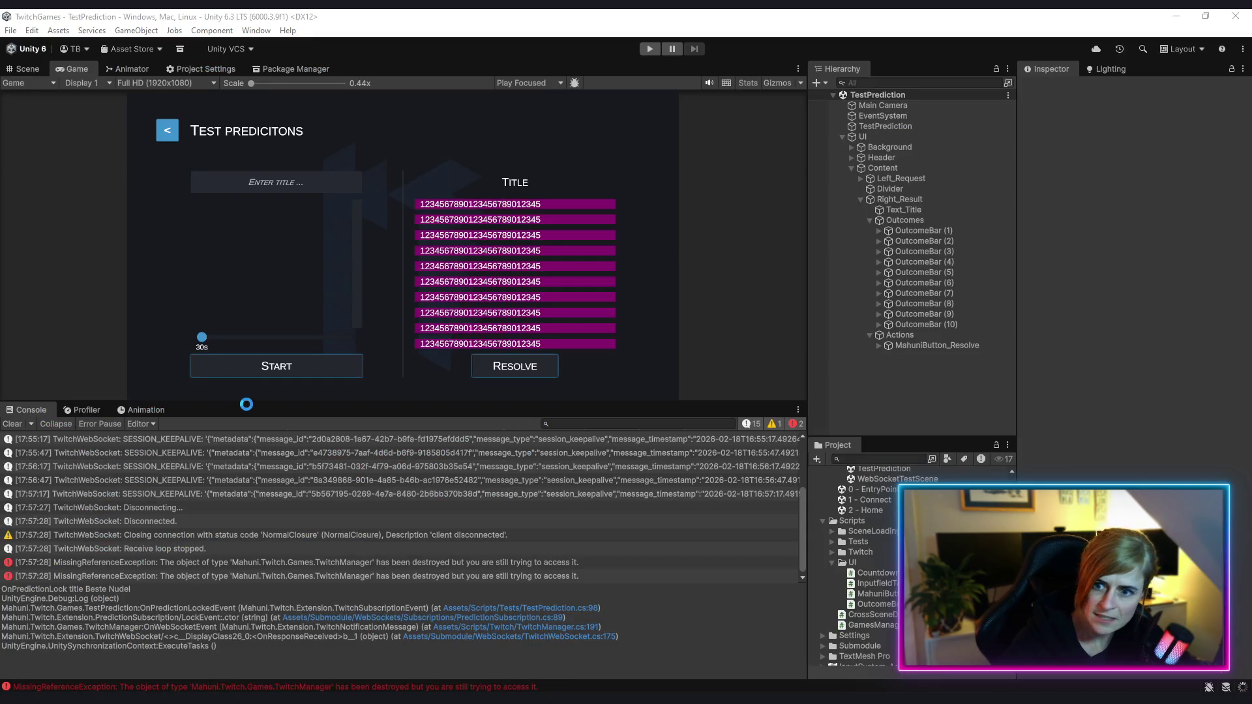
pyautogui.hotkey('alt', 'Tab')
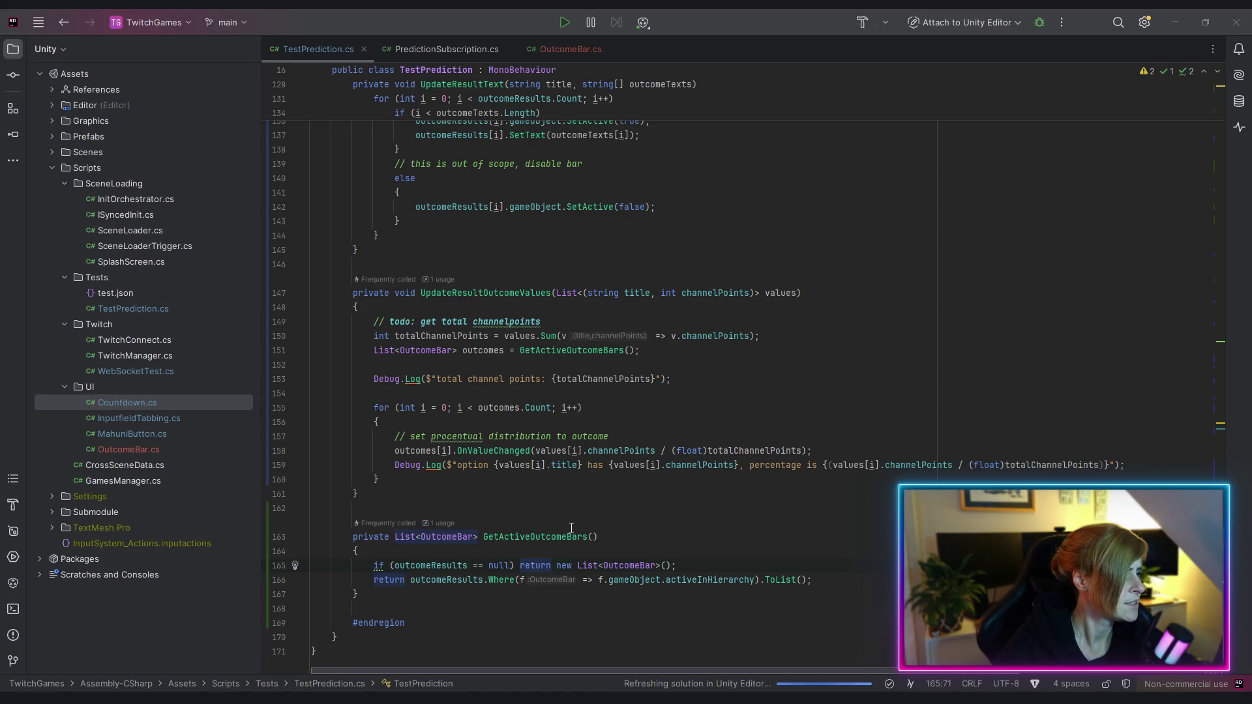
pyautogui.hotkey('alt', 'Tab')
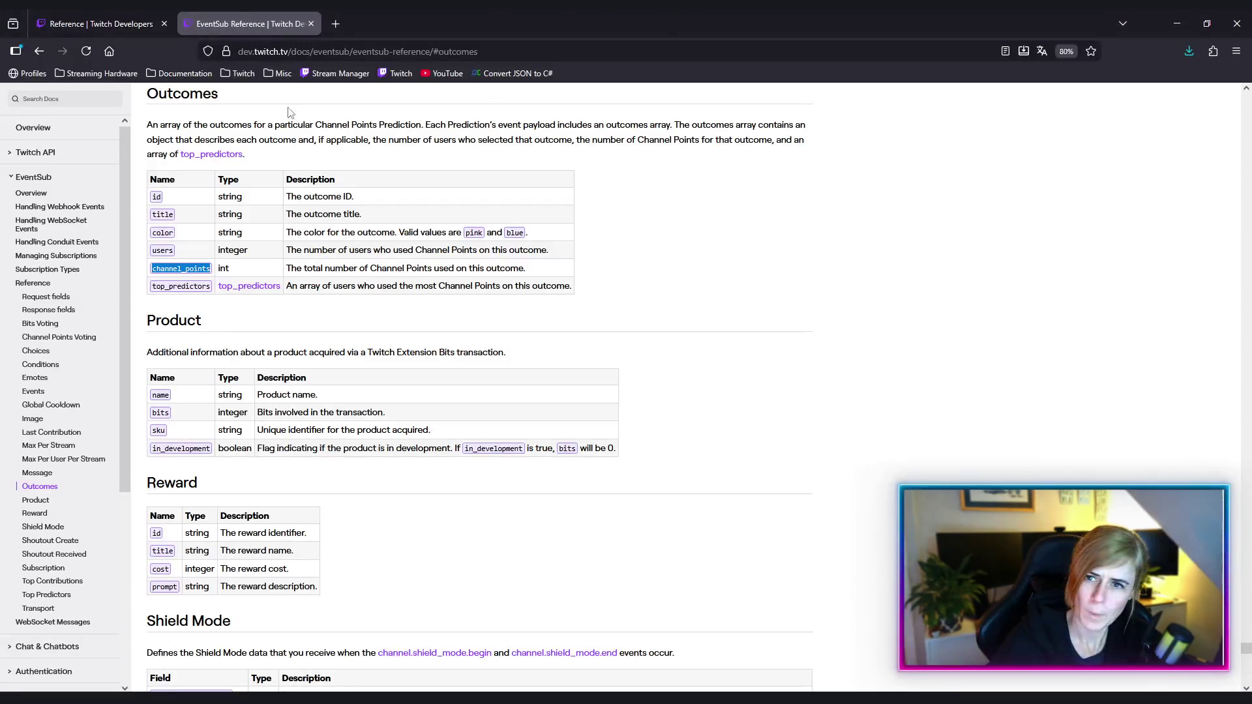
# Search the web for 'fettuccine' in a new tab and mark the Fettuccine heading
pyautogui.click(307, 51)
pyautogui.click(335, 23)
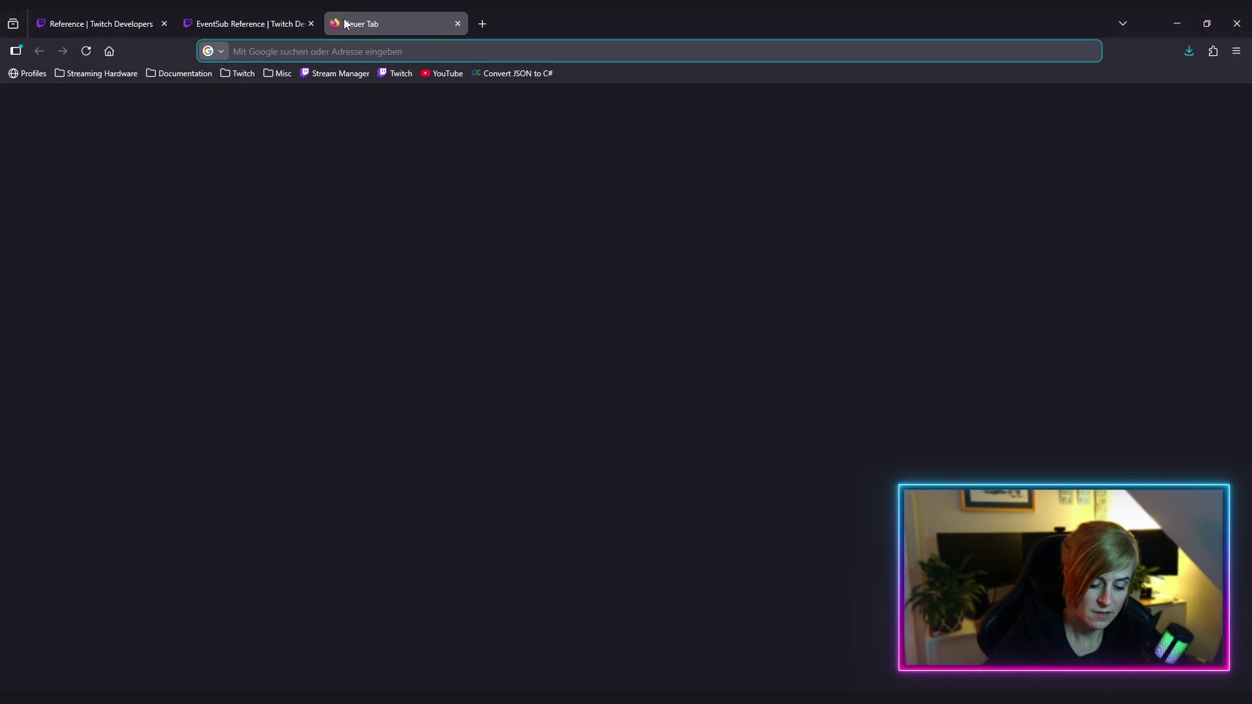
pyautogui.write('fettuccine')
pyautogui.press('Return')
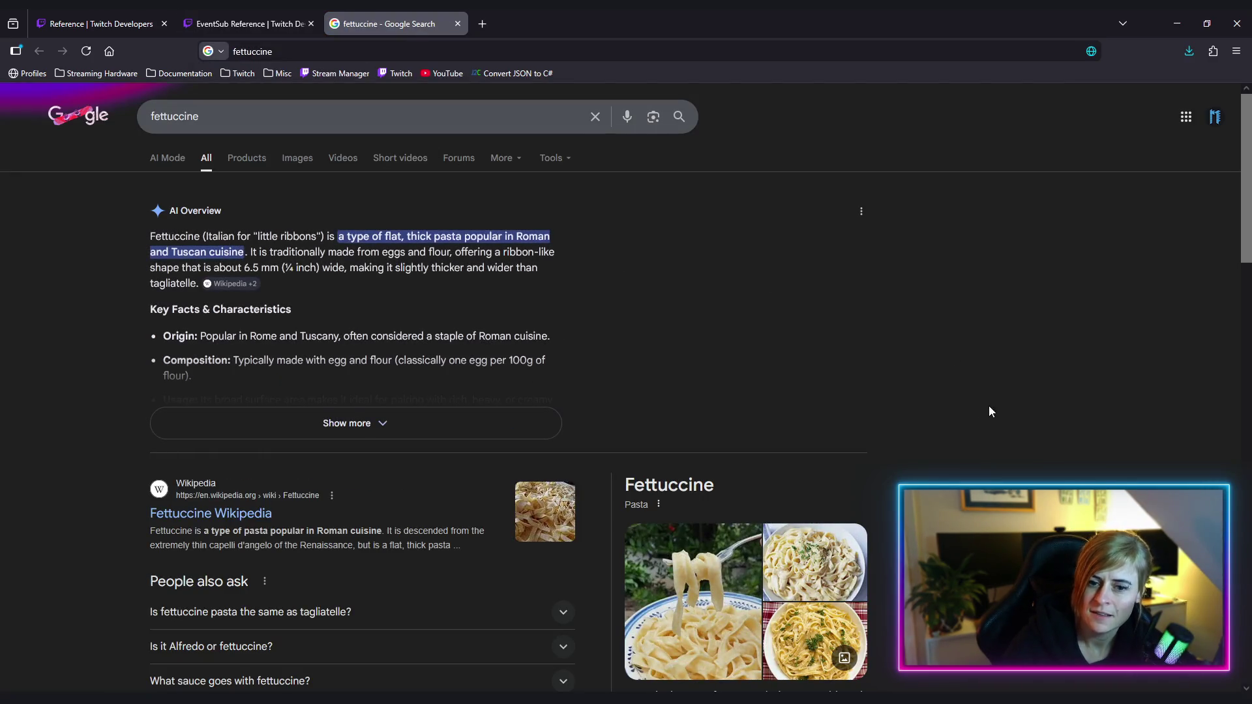
pyautogui.scroll(-2, 931, 413)
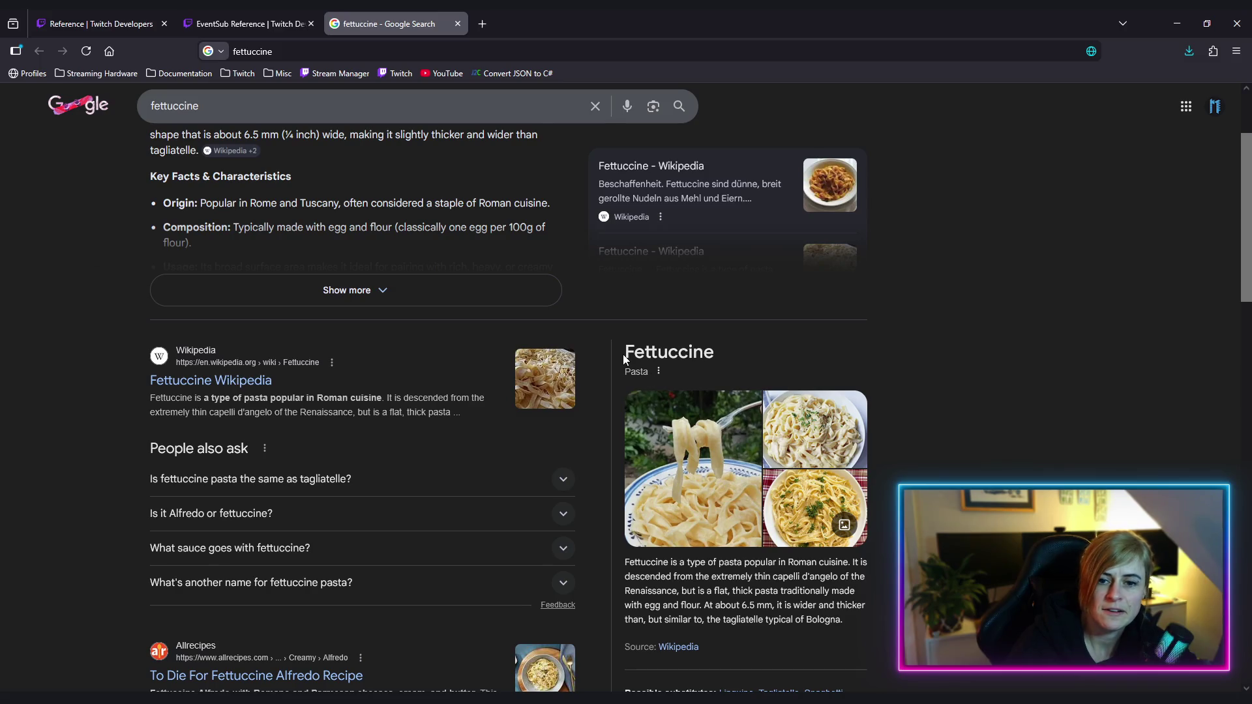
pyautogui.moveTo(624, 355); pyautogui.dragTo(657, 352)
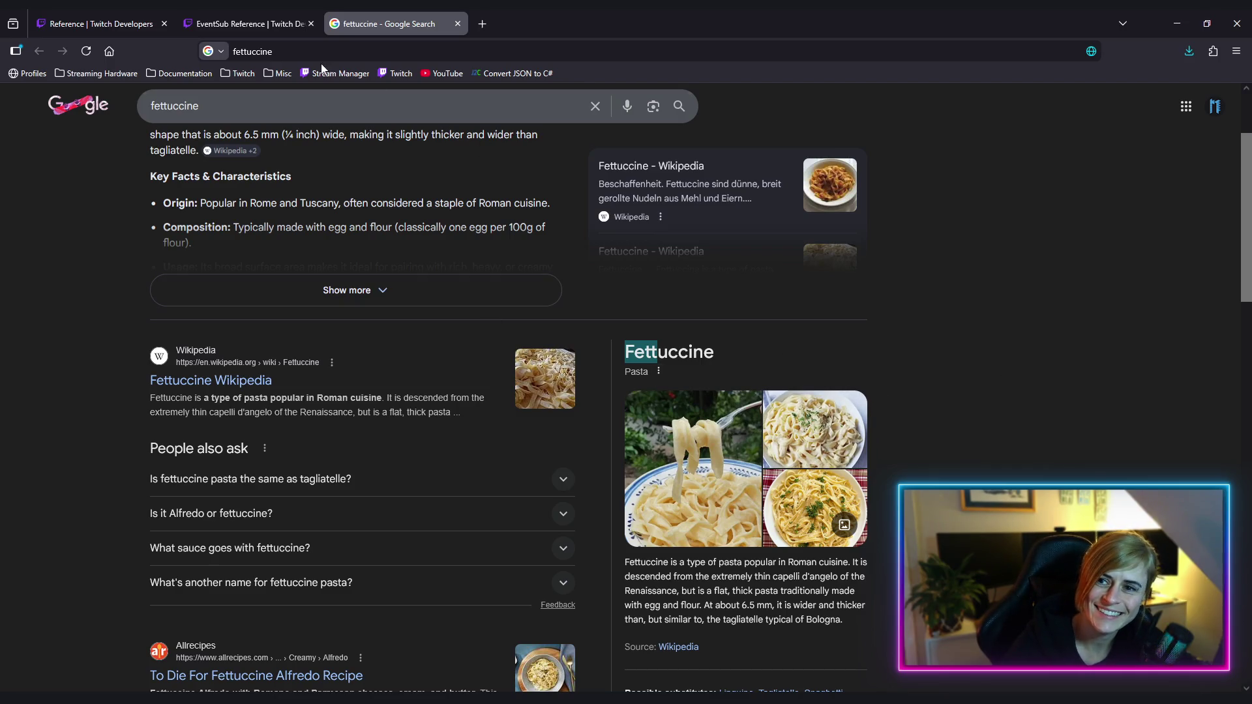
# Refine the search to 'fettuccine vs tagliatelle' and open the Gaumen Freunde ribbon pasta article
pyautogui.click(206, 106)
pyautogui.write('vs tagl')
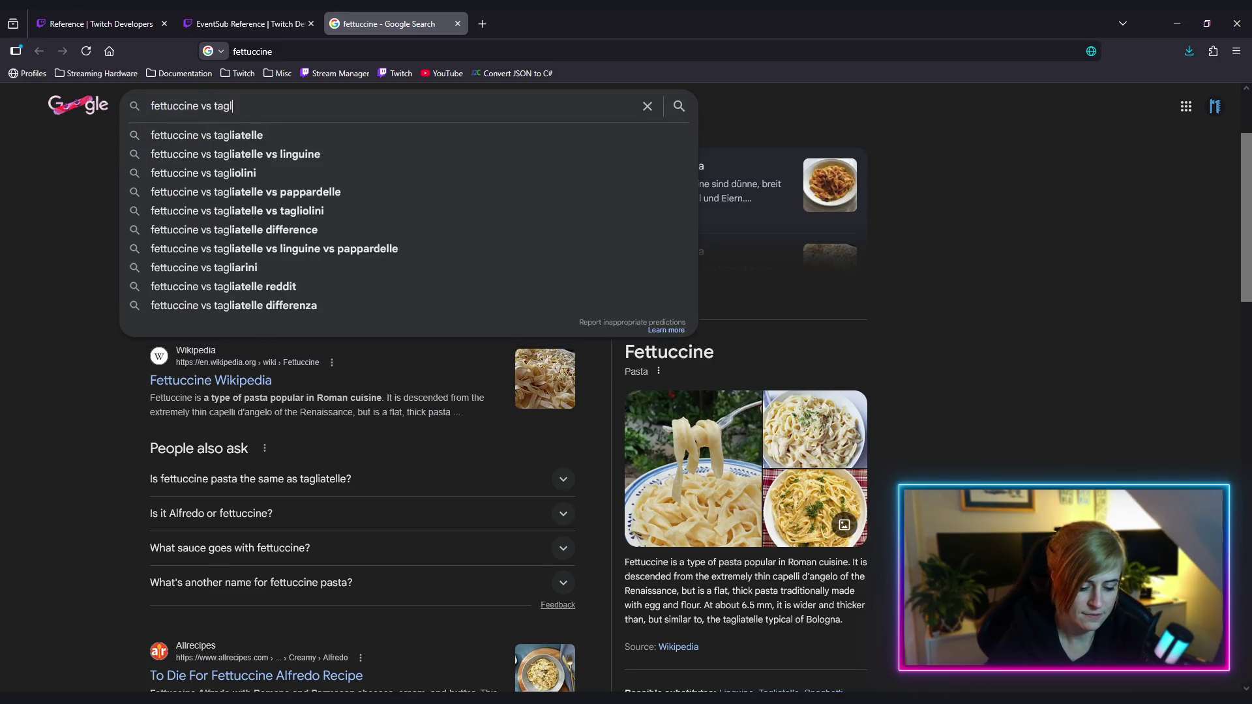
pyautogui.write('iatelle')
pyautogui.press('Return')
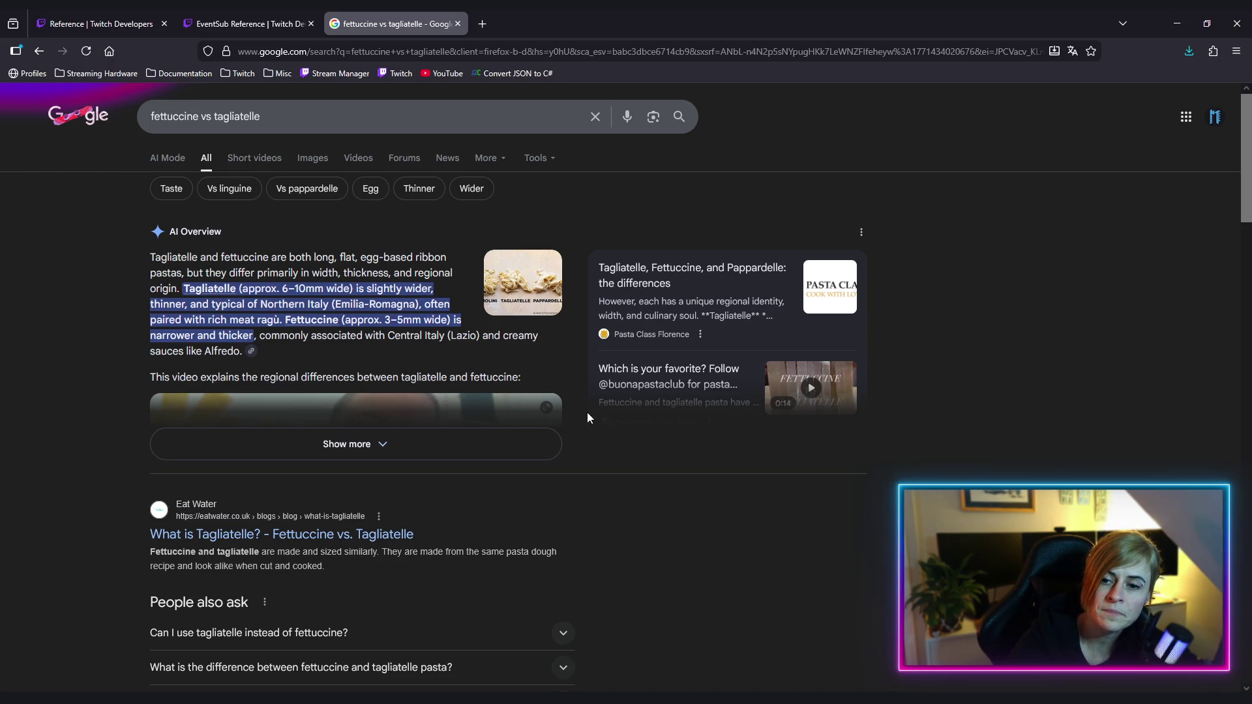
pyautogui.moveTo(403, 288)
pyautogui.mouseDown()
pyautogui.moveTo(432, 308)
pyautogui.moveTo(187, 308)
pyautogui.mouseUp()
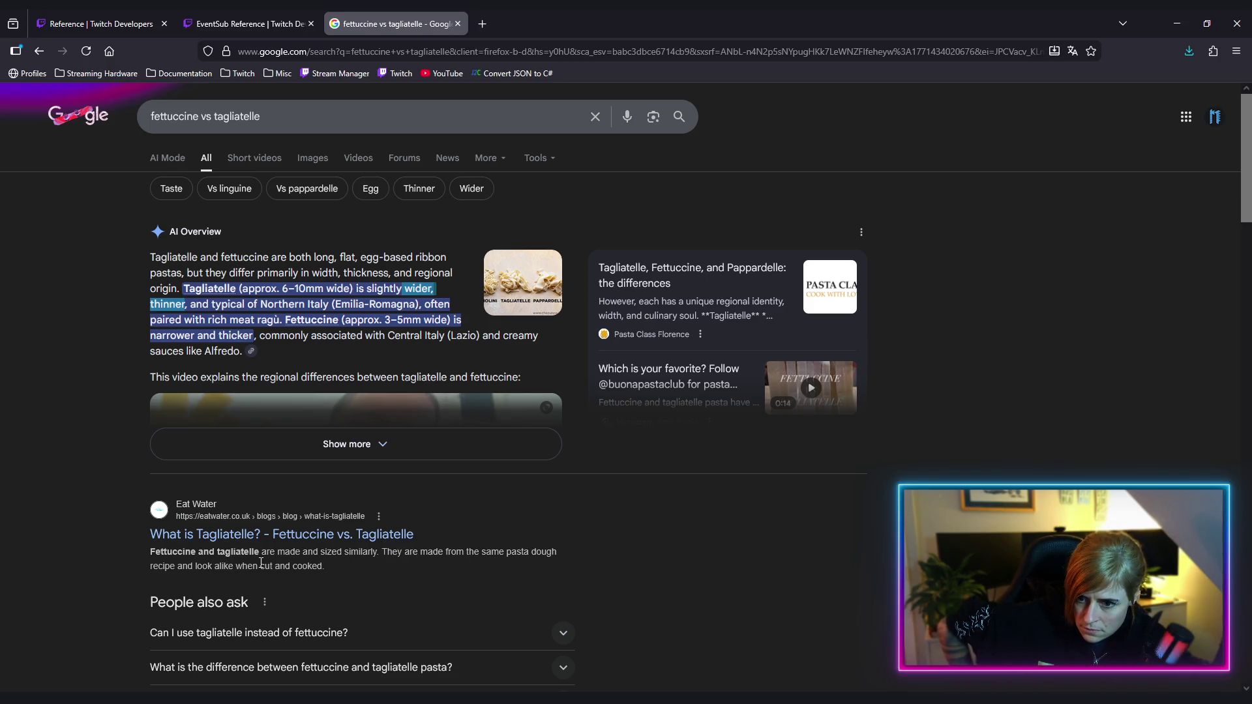
pyautogui.scroll(-5, 675, 538)
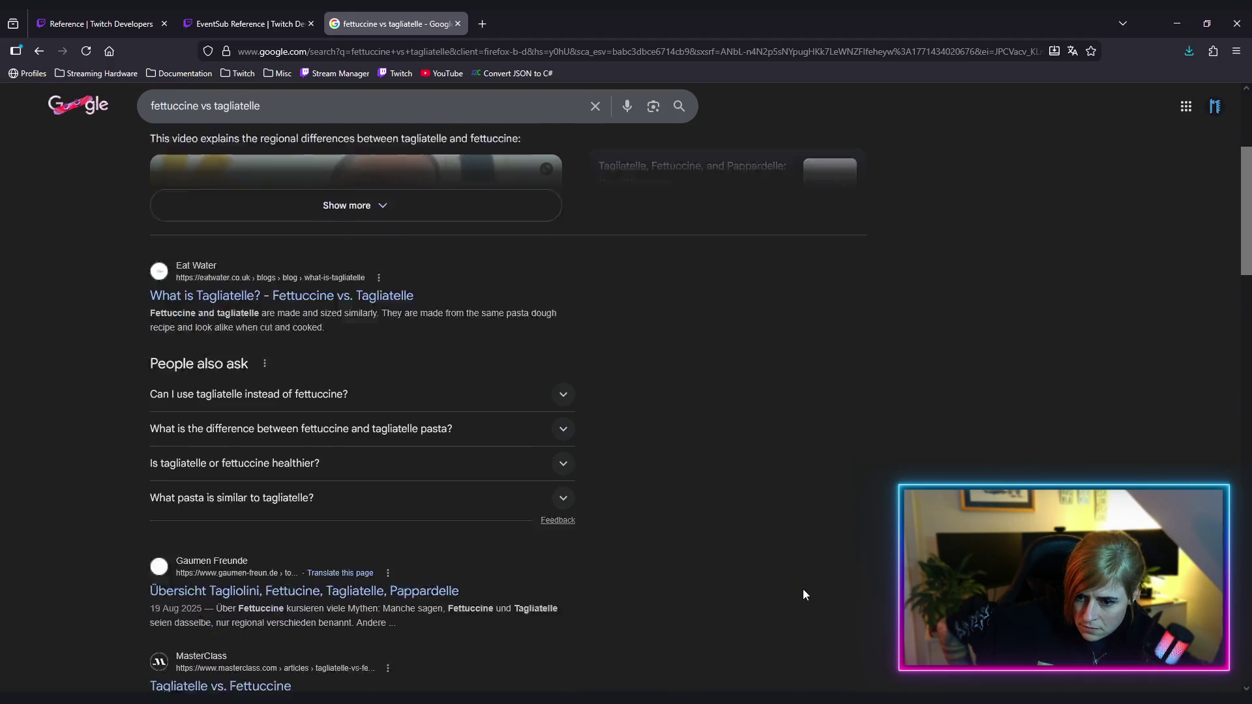
pyautogui.scroll(-1, 803, 590)
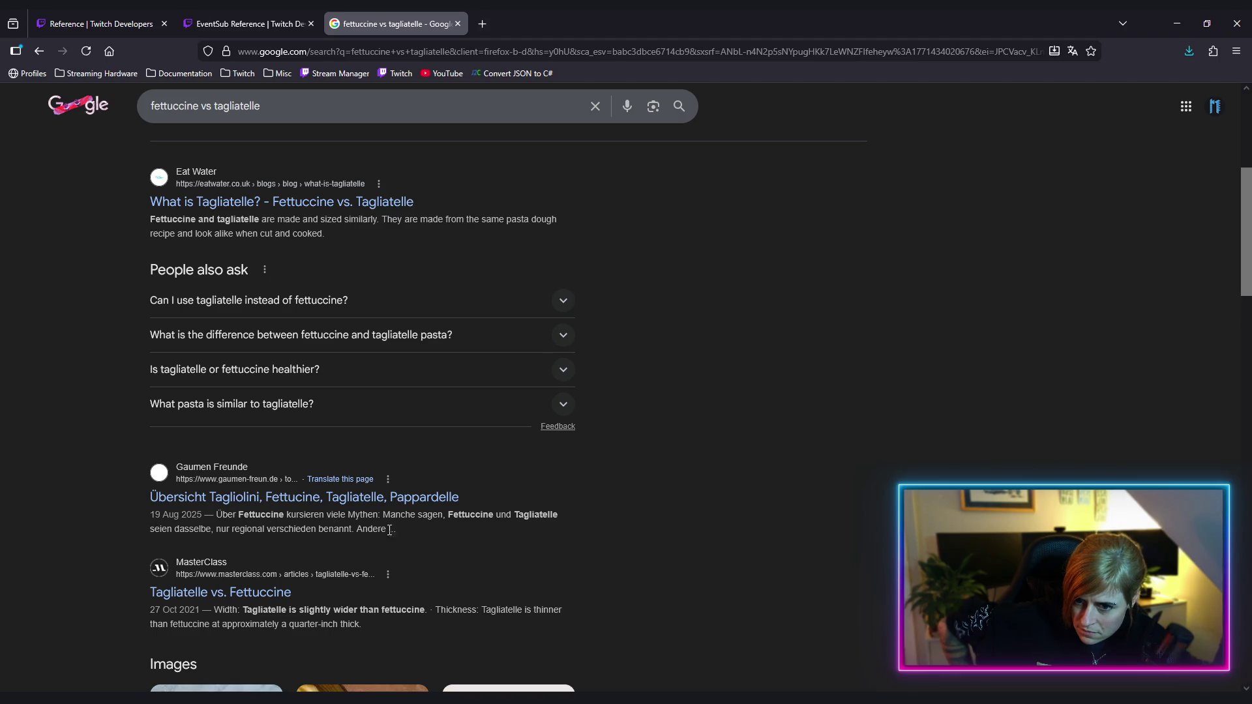
pyautogui.click(391, 500)
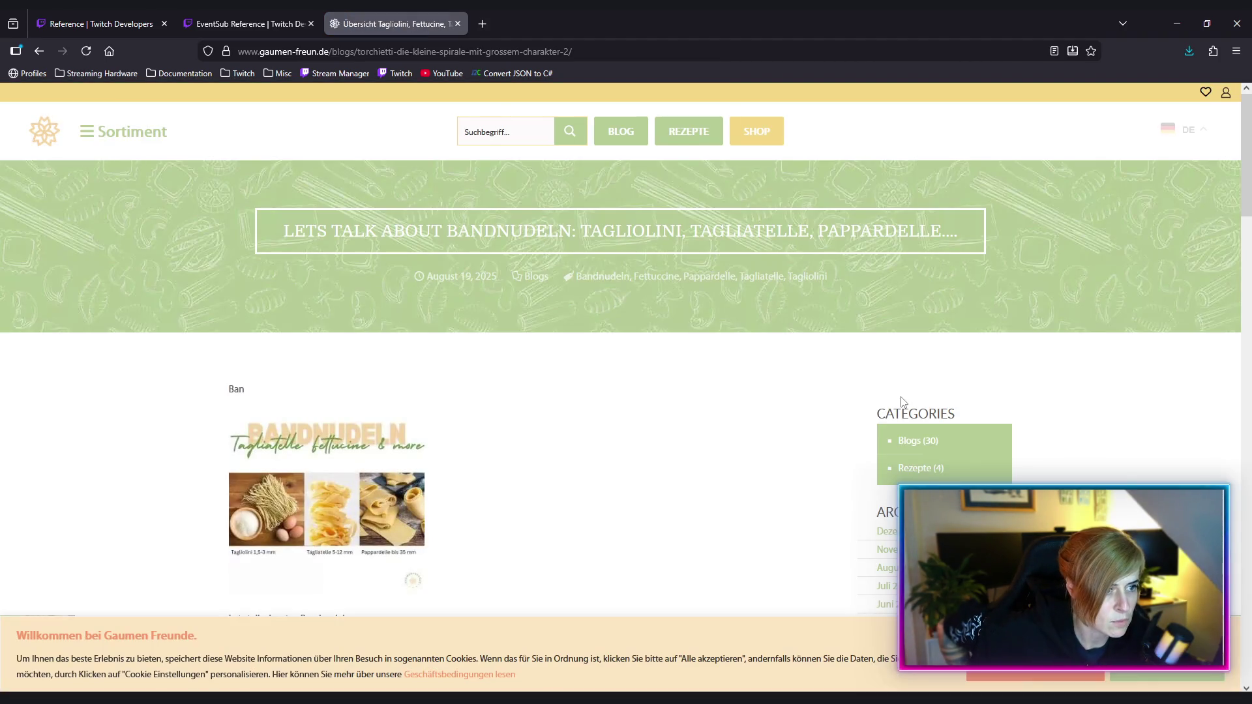
# Highlight '4–12 mm breit' for Tagliatelle, close the article tab and minimize Firefox
pyautogui.scroll(-2, 649, 352)
pyautogui.scroll(-5, 649, 353)
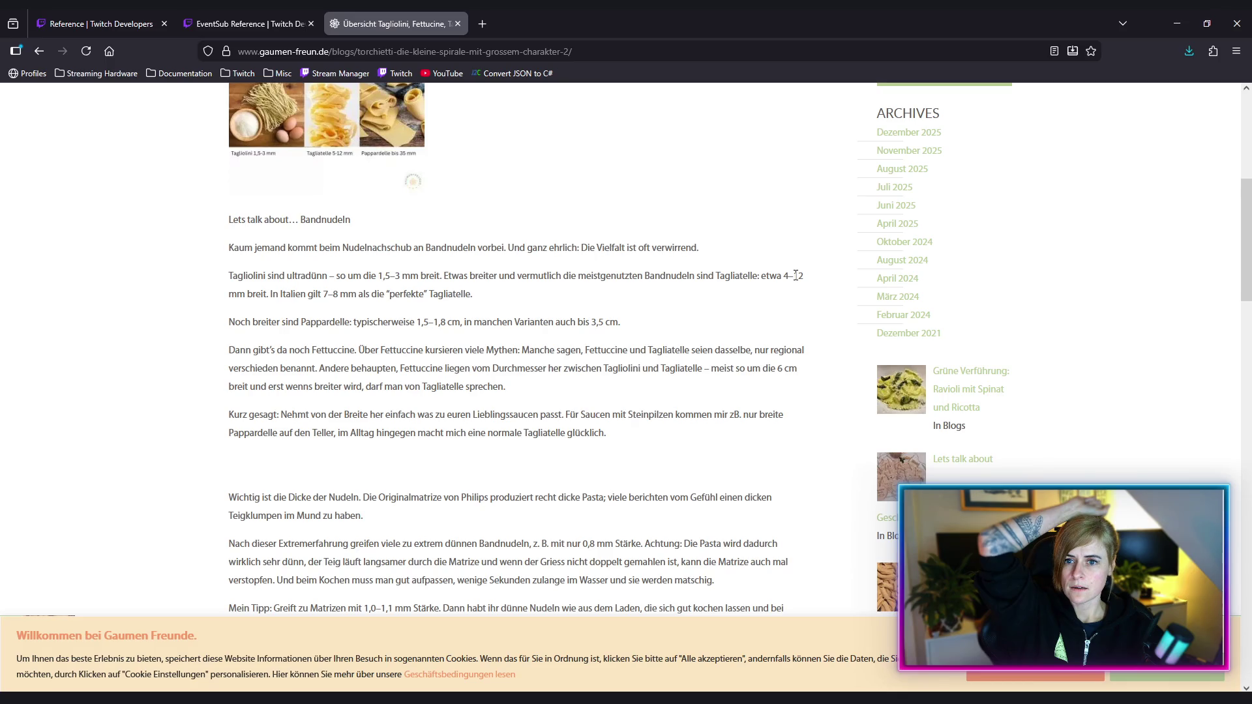
pyautogui.moveTo(783, 276)
pyautogui.mouseDown()
pyautogui.moveTo(427, 293)
pyautogui.moveTo(238, 278)
pyautogui.moveTo(269, 293)
pyautogui.mouseUp()
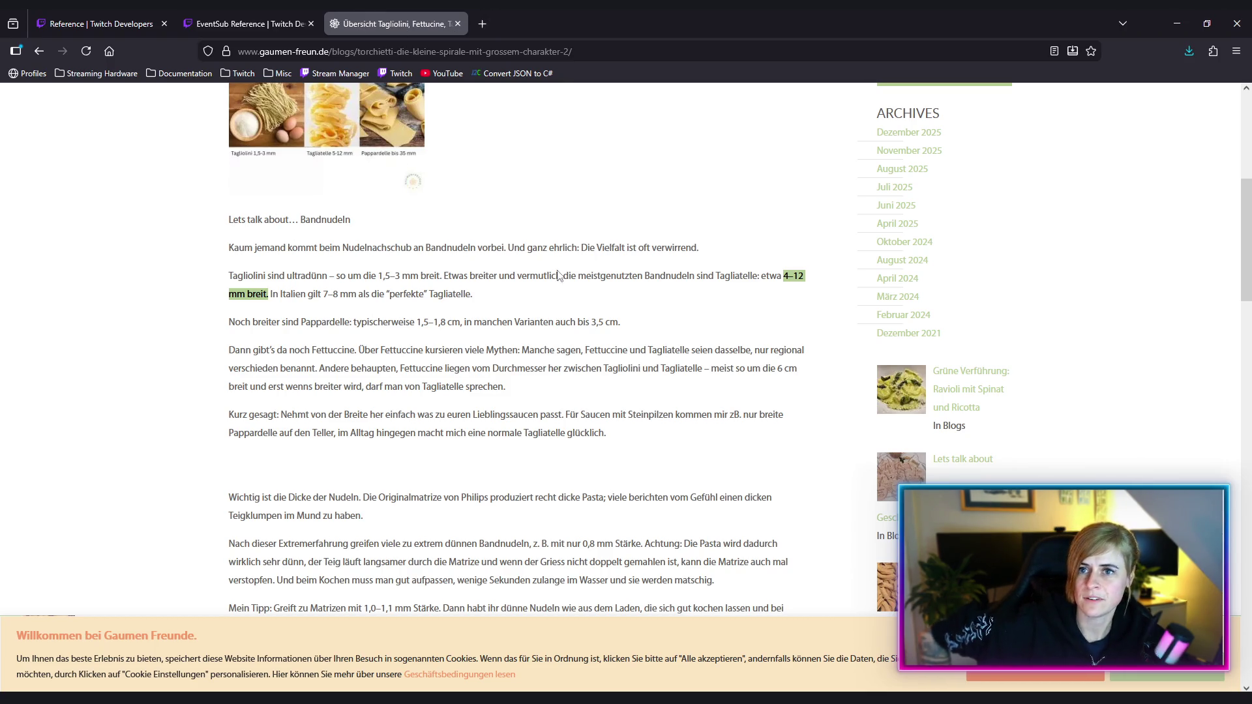
pyautogui.middleClick(381, 27)
pyautogui.click(1177, 23)
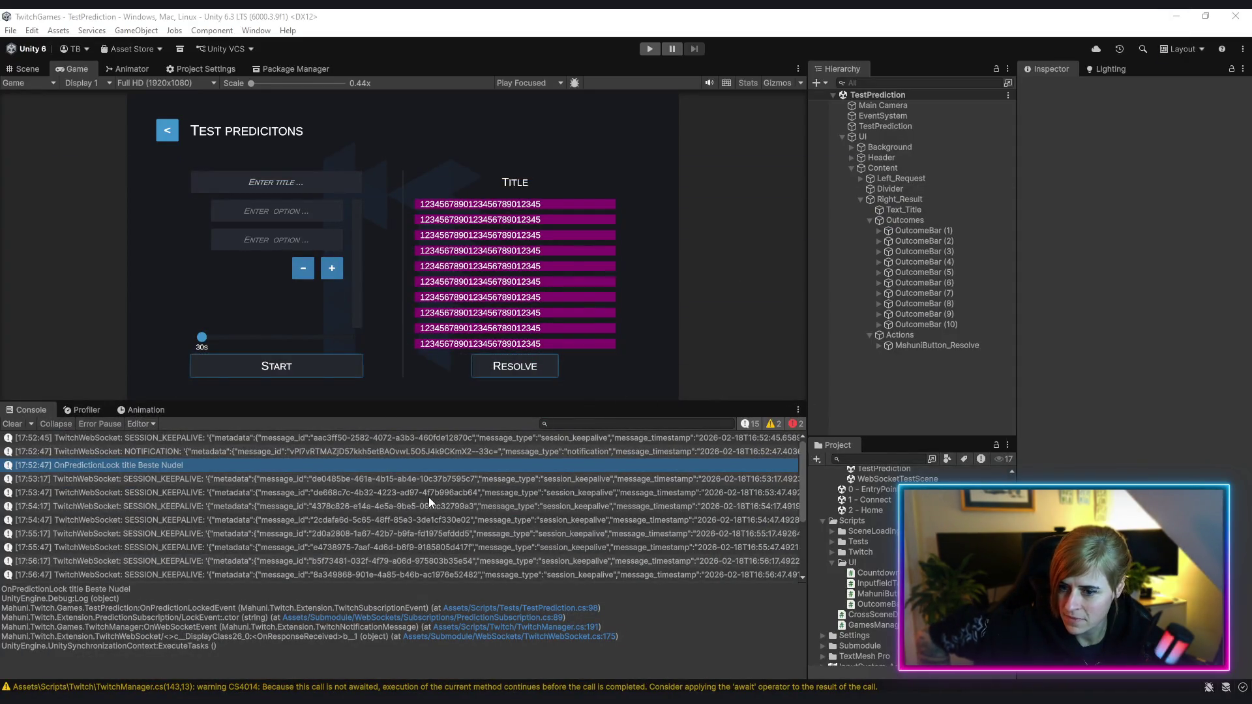
# Start play mode, connect to Twitch, enlarge the Game view and open Test Prediction
pyautogui.click(649, 49)
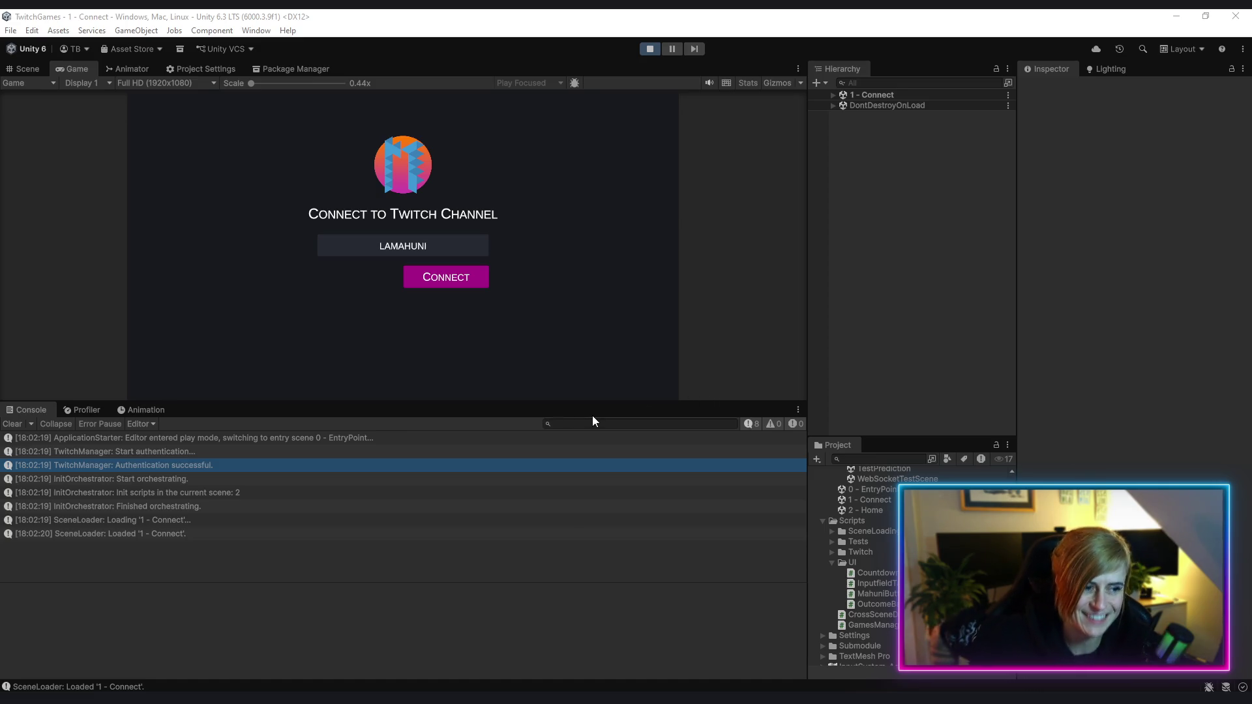
pyautogui.click(453, 280)
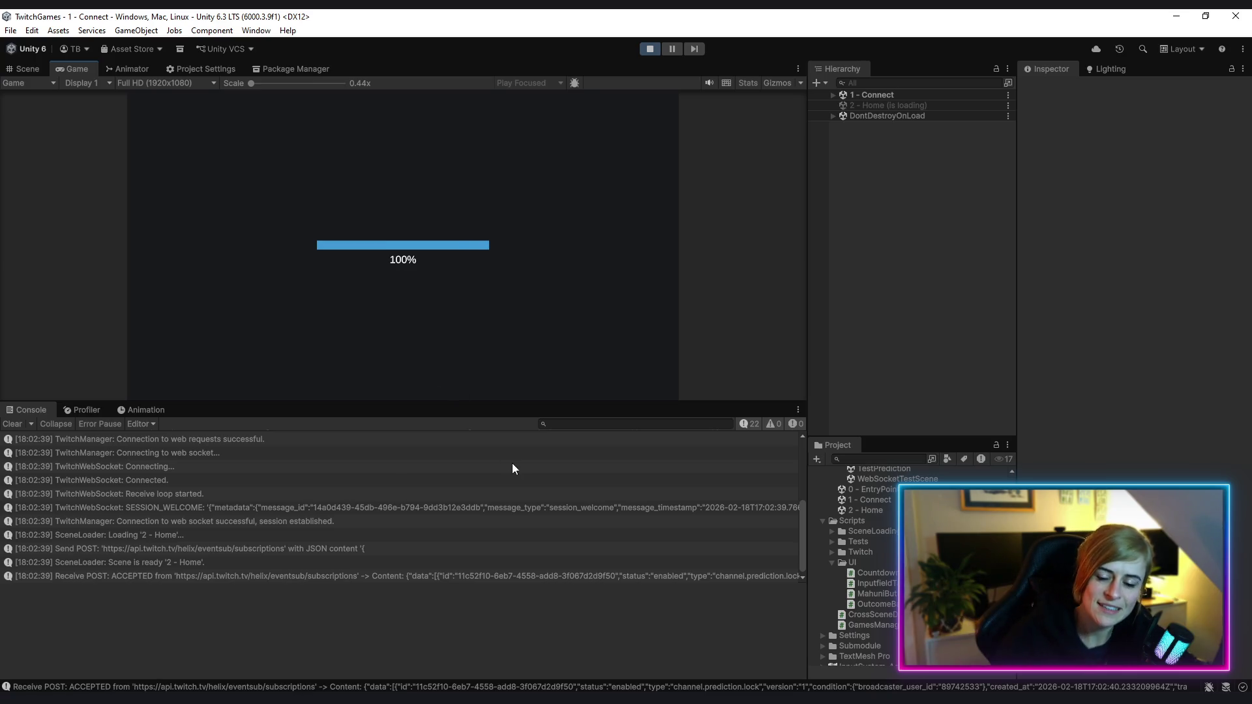
pyautogui.moveTo(481, 406); pyautogui.dragTo(488, 435)
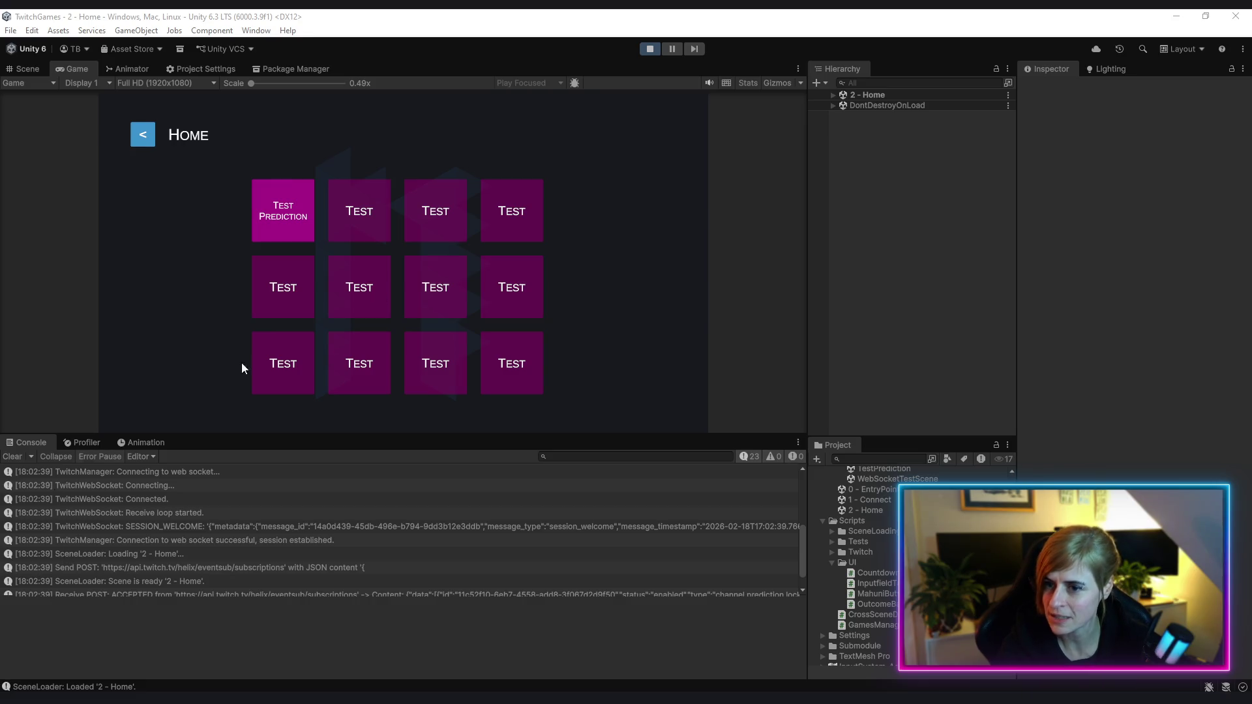
pyautogui.click(292, 223)
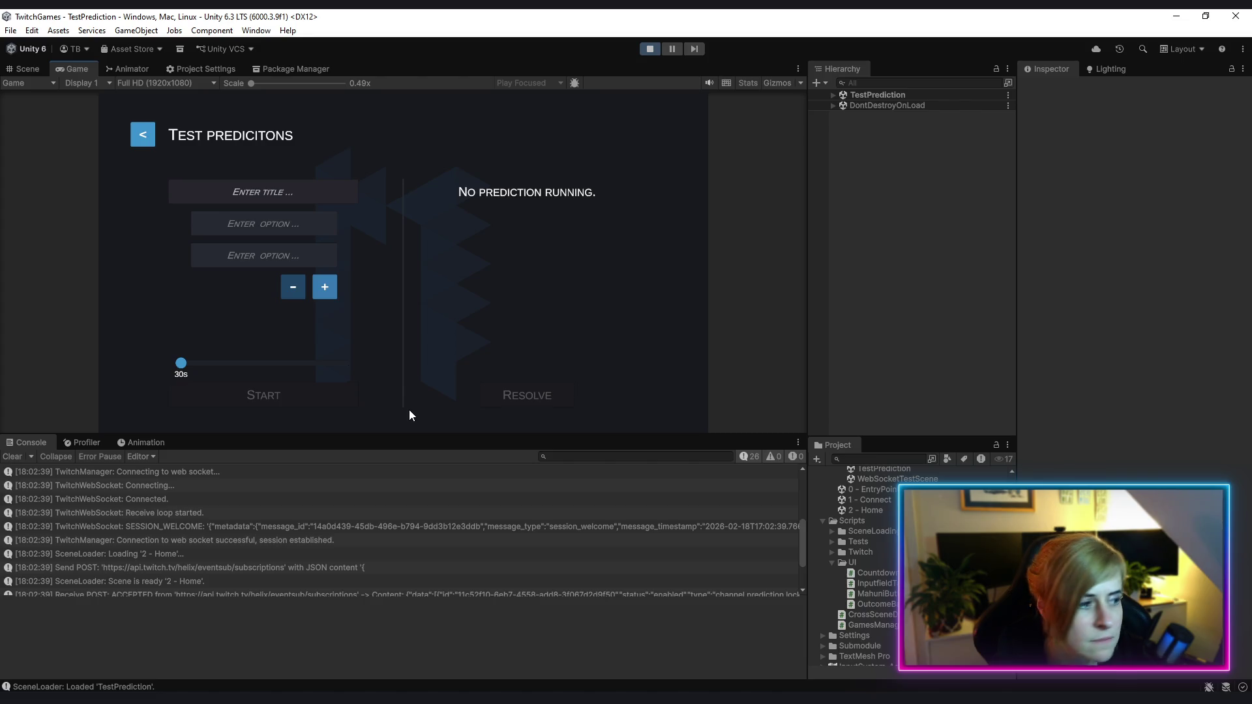
# Clear the console and enter the prediction title 'Brezel, wie liebt ihr sie?'
pyautogui.click(11, 456)
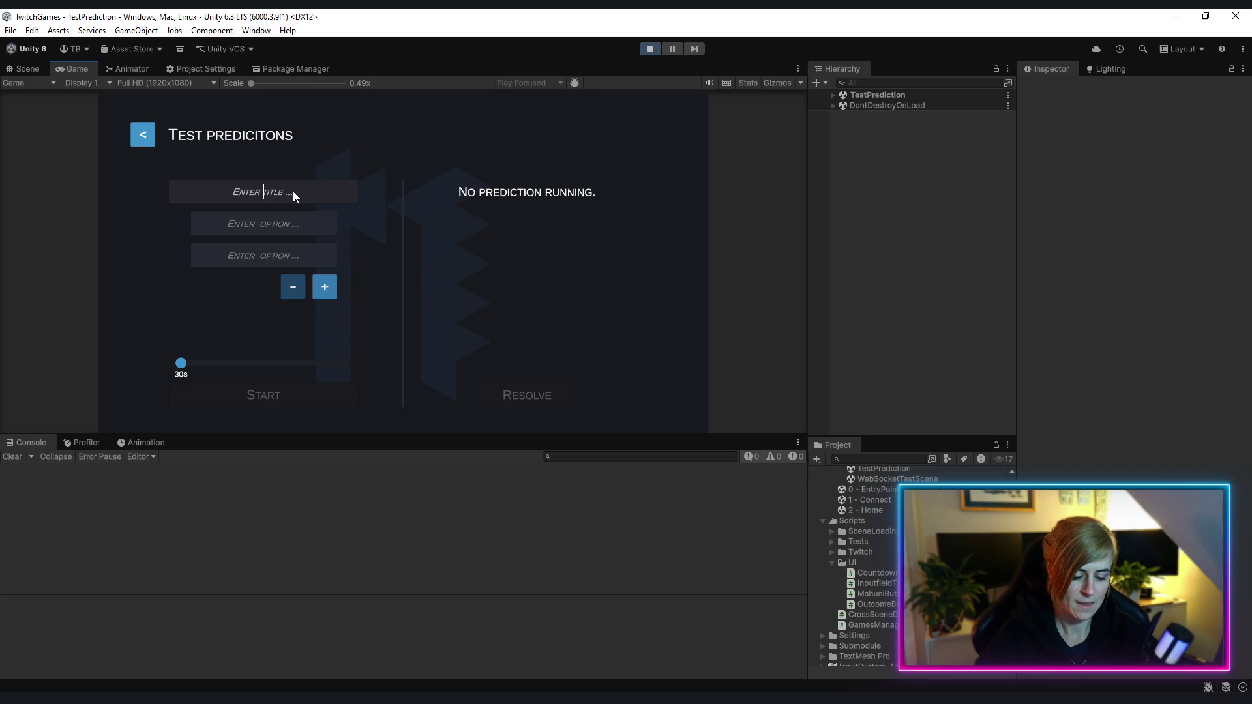
pyautogui.write('Brezel')
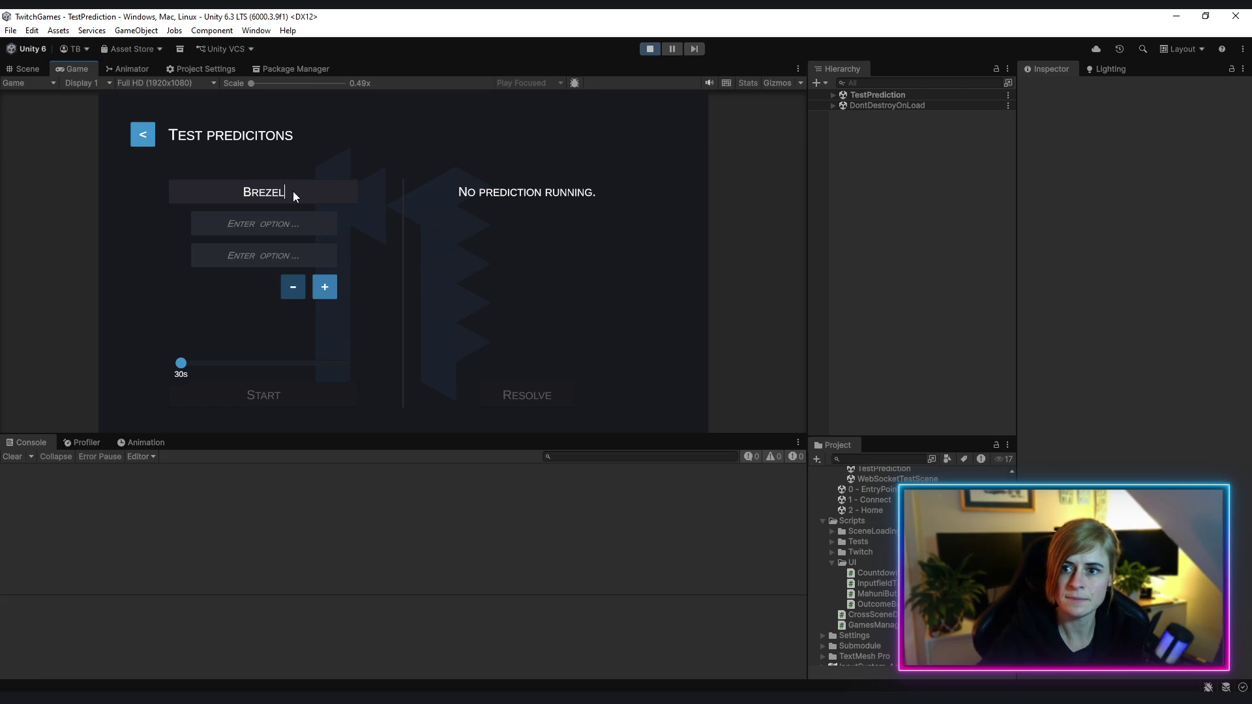
pyautogui.write(', wie')
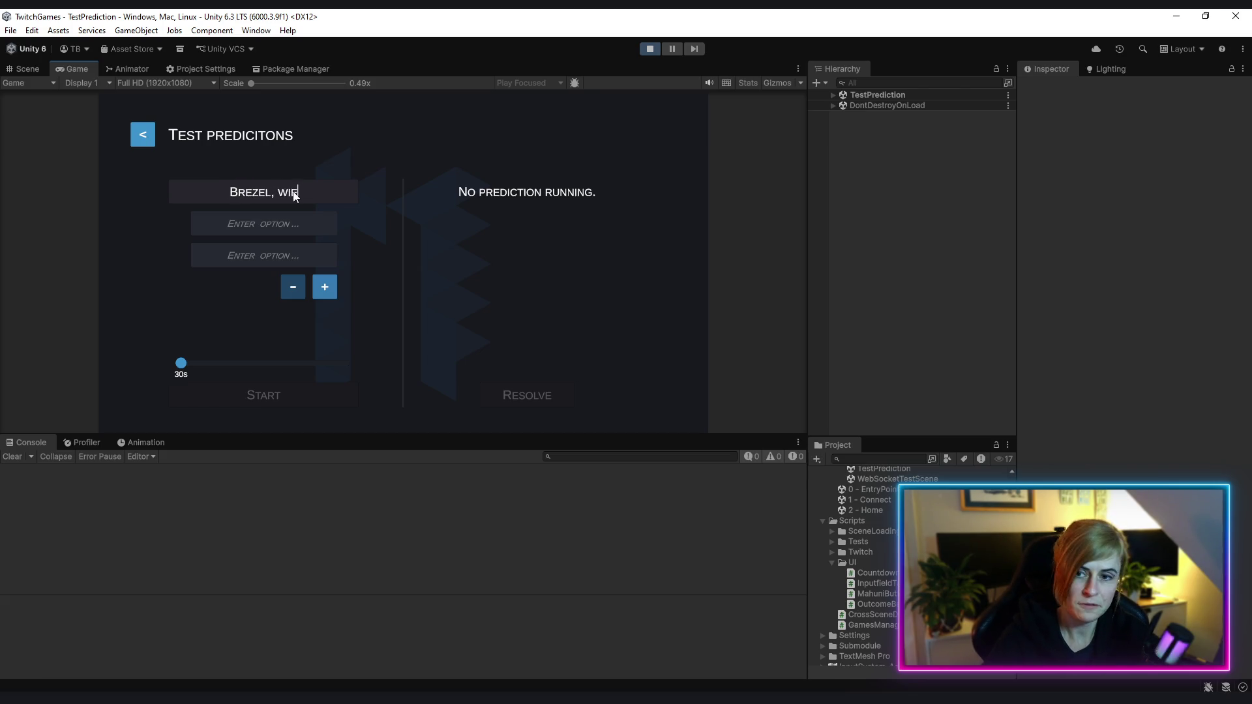
pyautogui.write(' liert ihr sie?')
pyautogui.click(292, 192)
pyautogui.press('BackSpace')
pyautogui.press('BackSpace')
pyautogui.write('bt')
pyautogui.press('Tab')
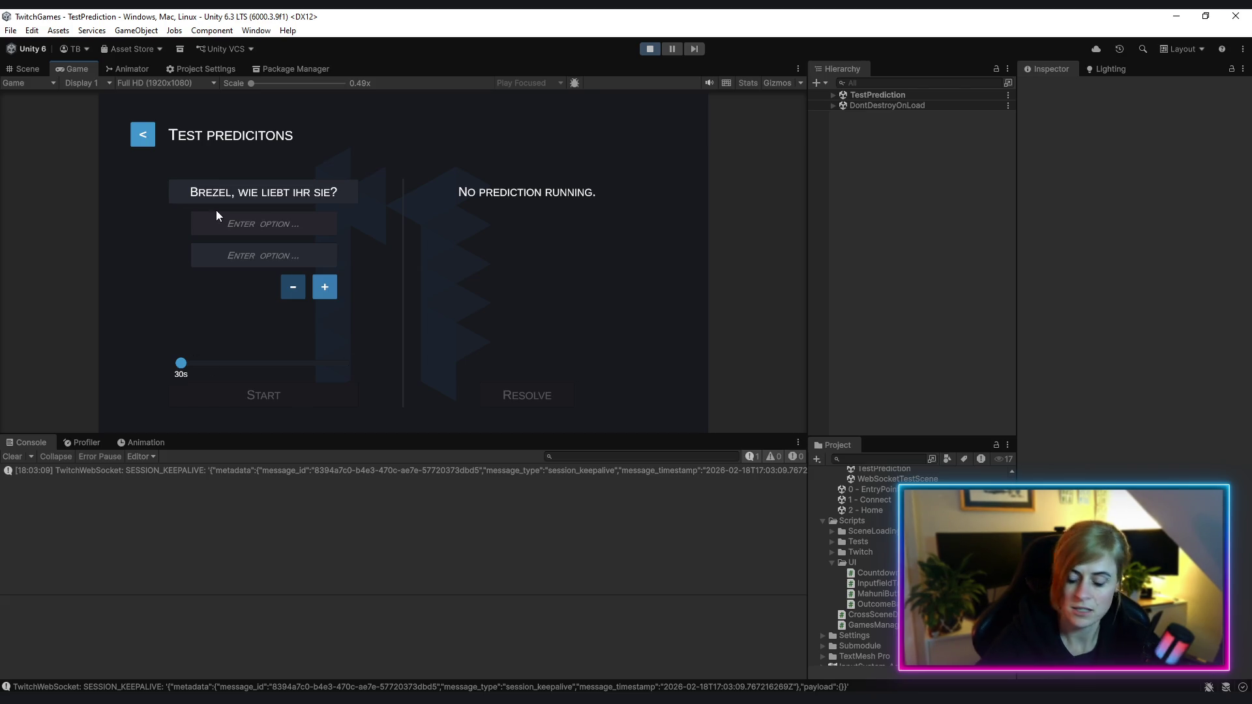
# Set the first option to 'Dicker Bogen, dünne Arme'
pyautogui.write('gr')
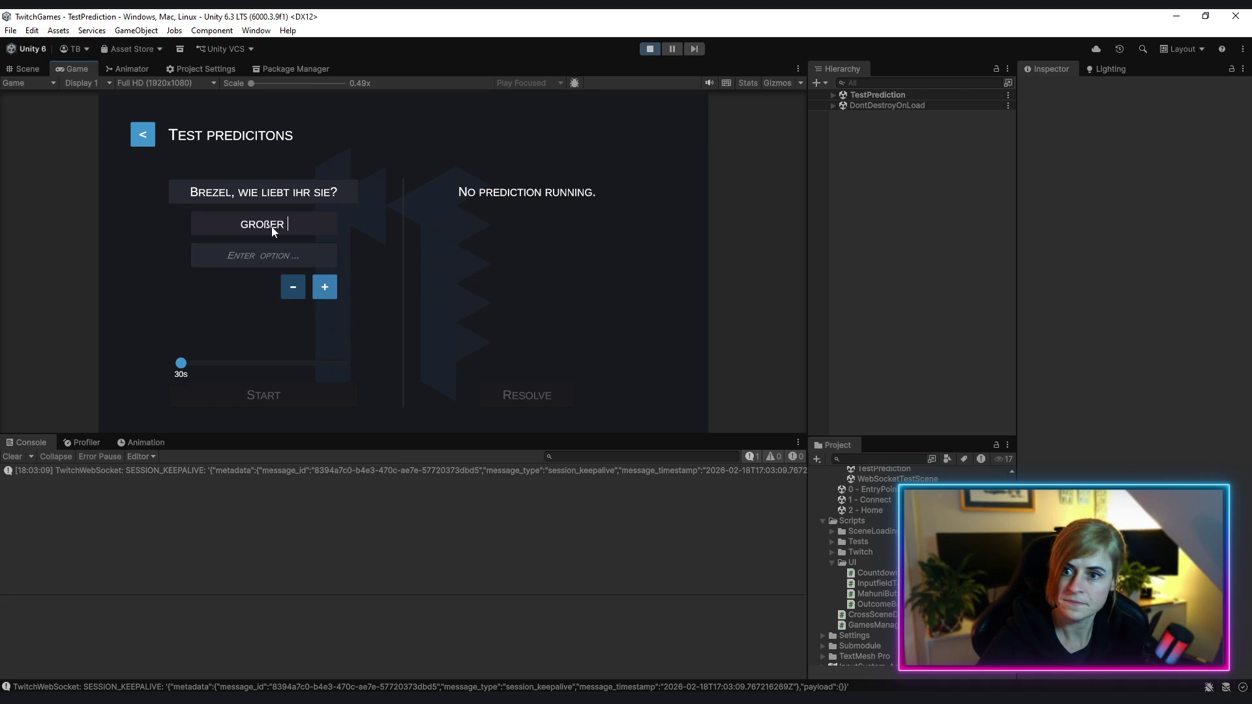
pyautogui.press('BackSpace')
pyautogui.write('gen')
pyautogui.press('Return')
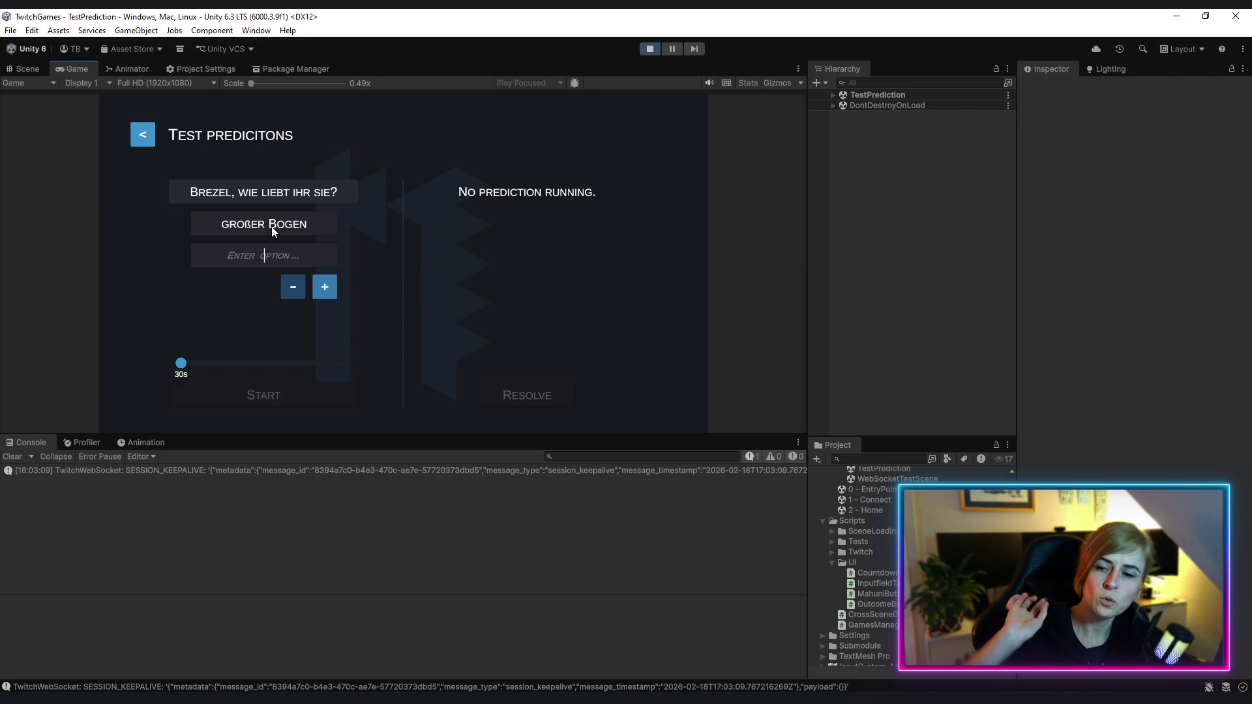
pyautogui.click(313, 223)
pyautogui.click(313, 223)
pyautogui.write(', dünn')
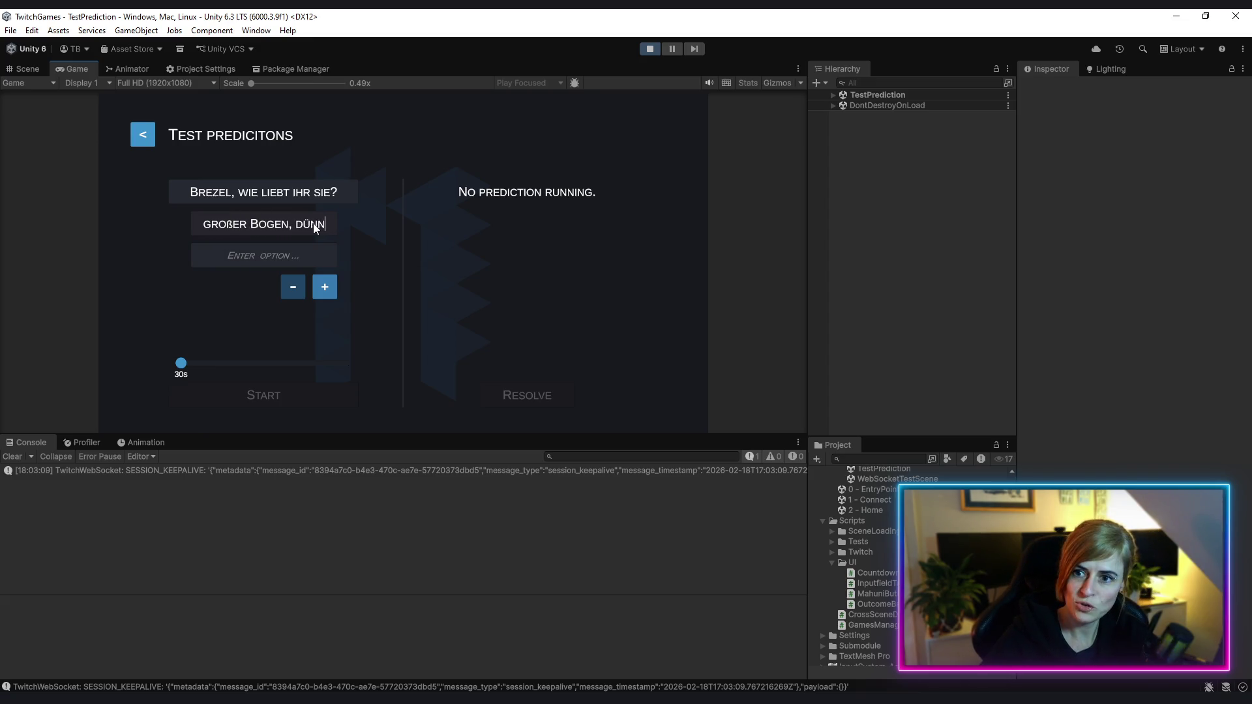
pyautogui.write('e Arme')
pyautogui.press('Tab')
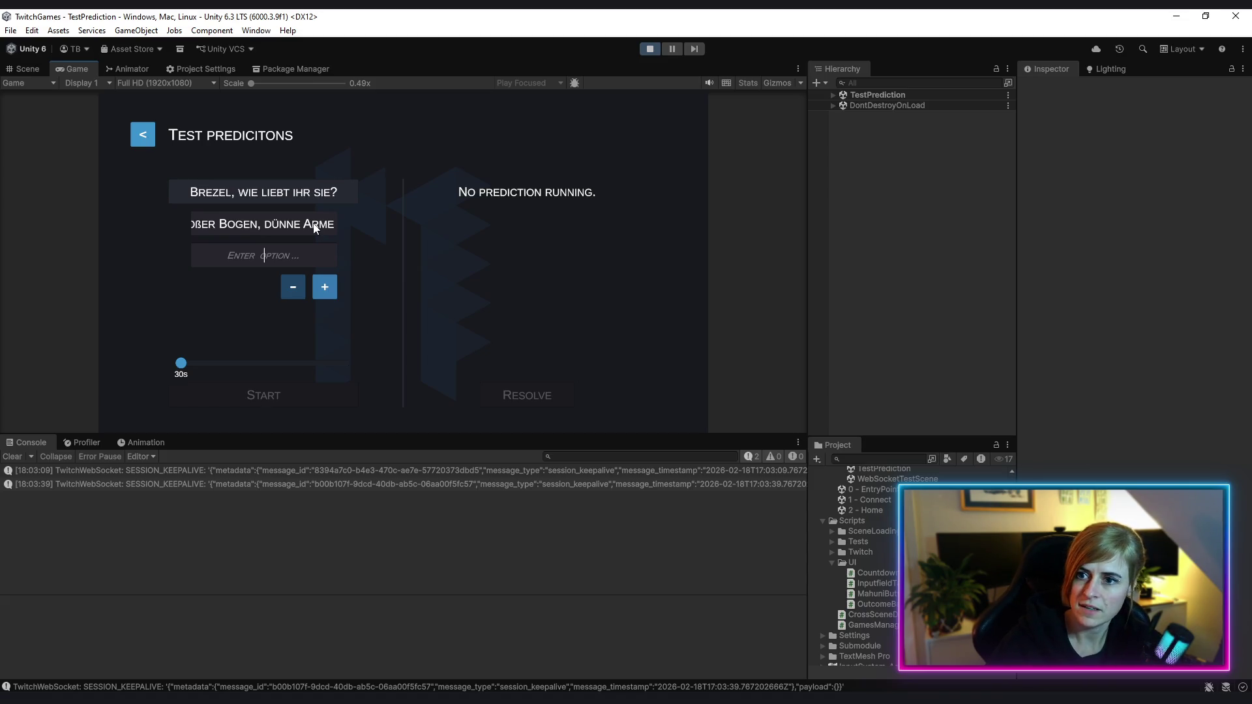
pyautogui.doubleClick(204, 226)
pyautogui.write('Dicker')
pyautogui.press('End')
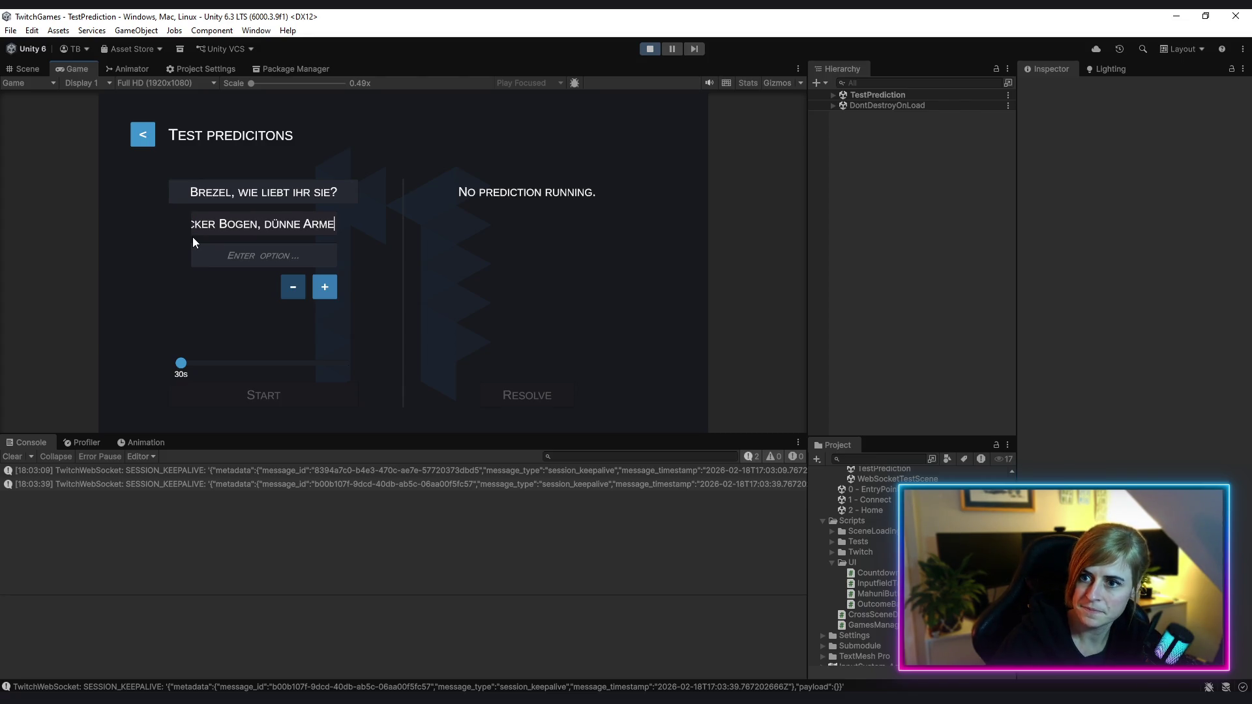
# Add options 'Alles Dick!' and 'Alles Dünn!', then launch the prediction on Twitch
pyautogui.click(265, 255)
pyautogui.write('A')
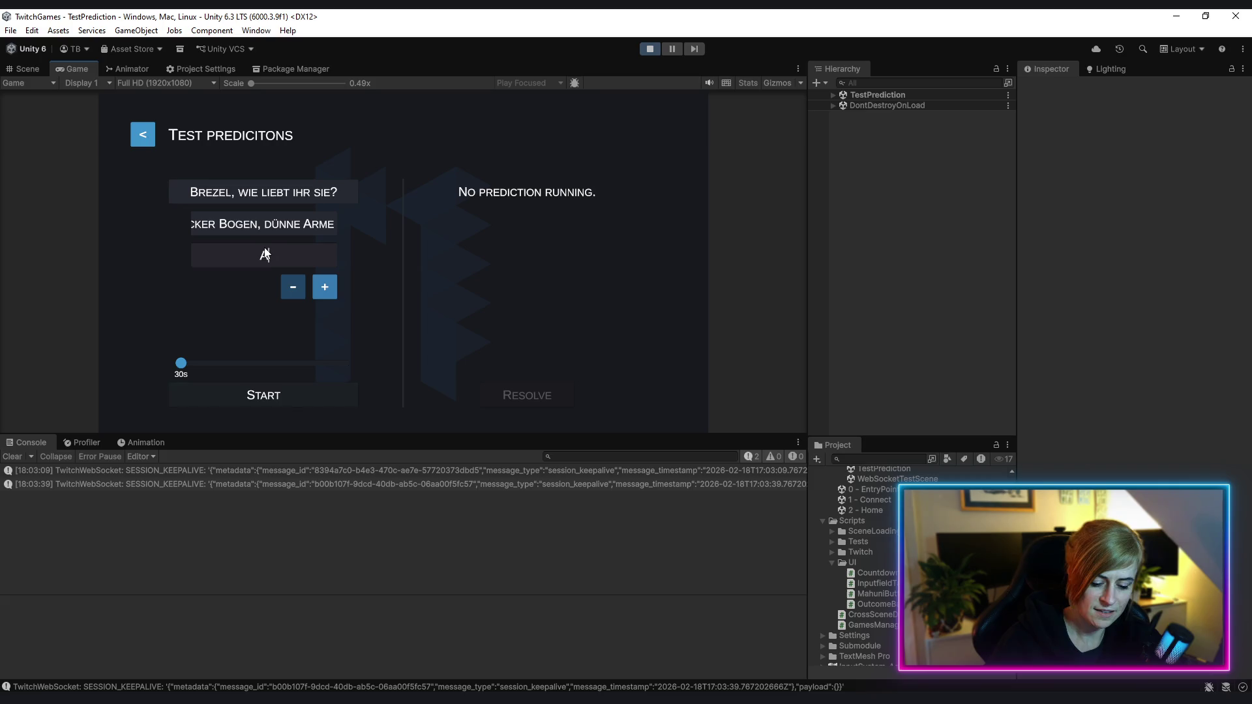
pyautogui.write('lles Dick!')
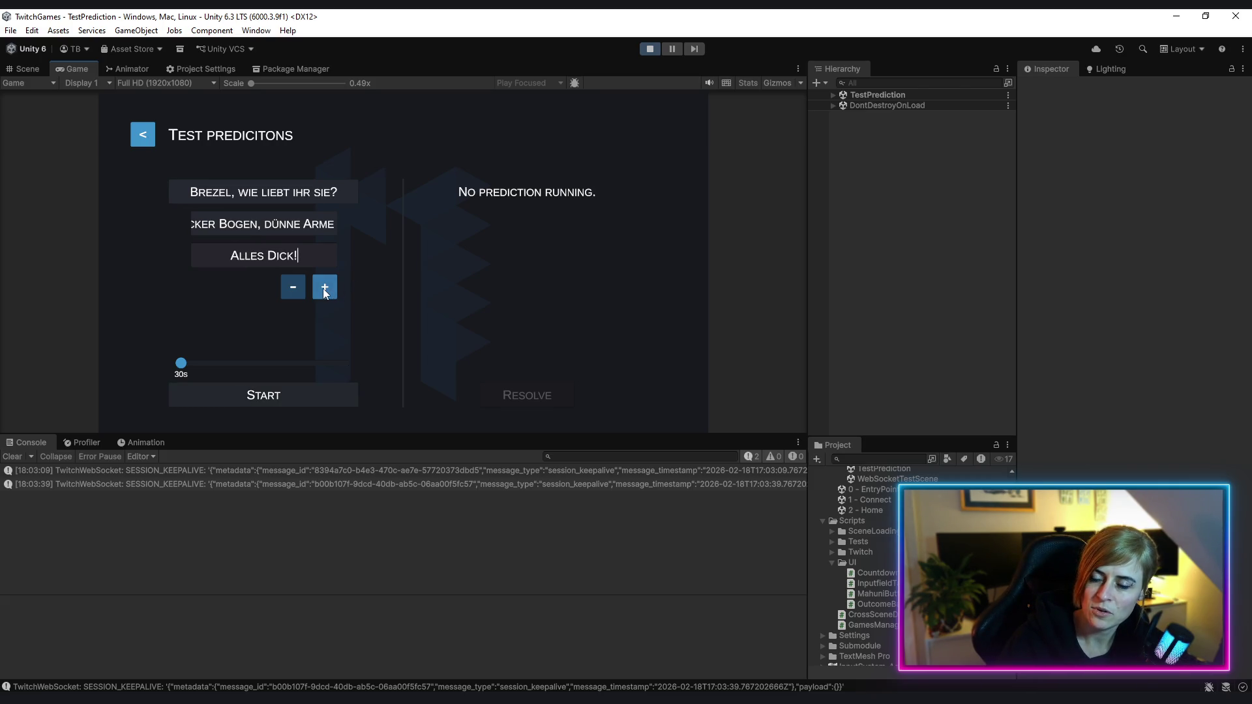
pyautogui.click(324, 287)
pyautogui.click(276, 293)
pyautogui.write('Alles')
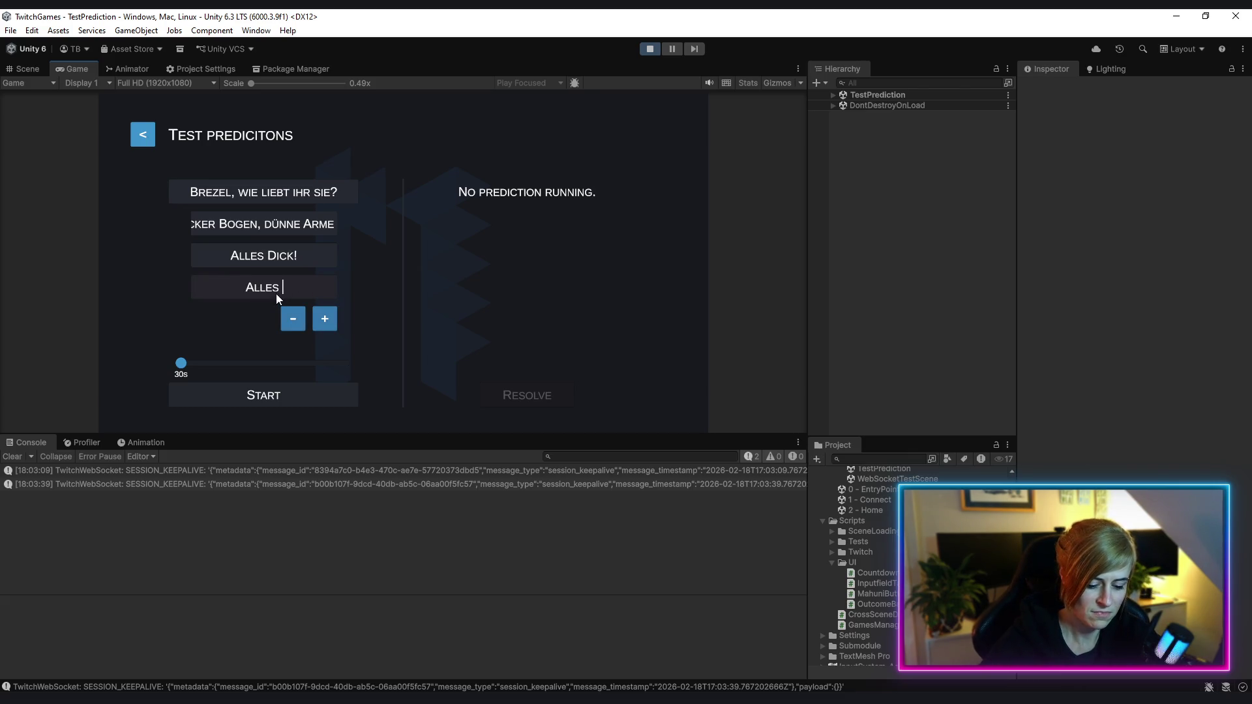
pyautogui.press('BackSpace')
pyautogui.press('BackSpace')
pyautogui.press('BackSpace')
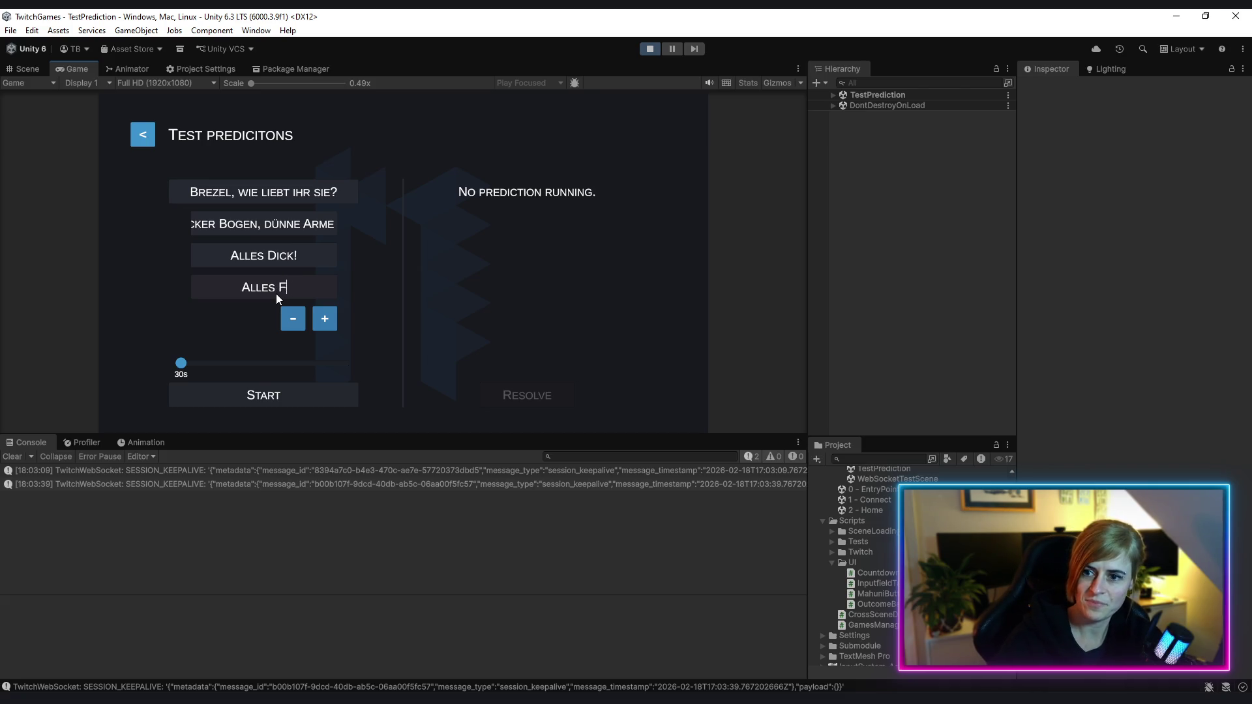
pyautogui.write('ünn')
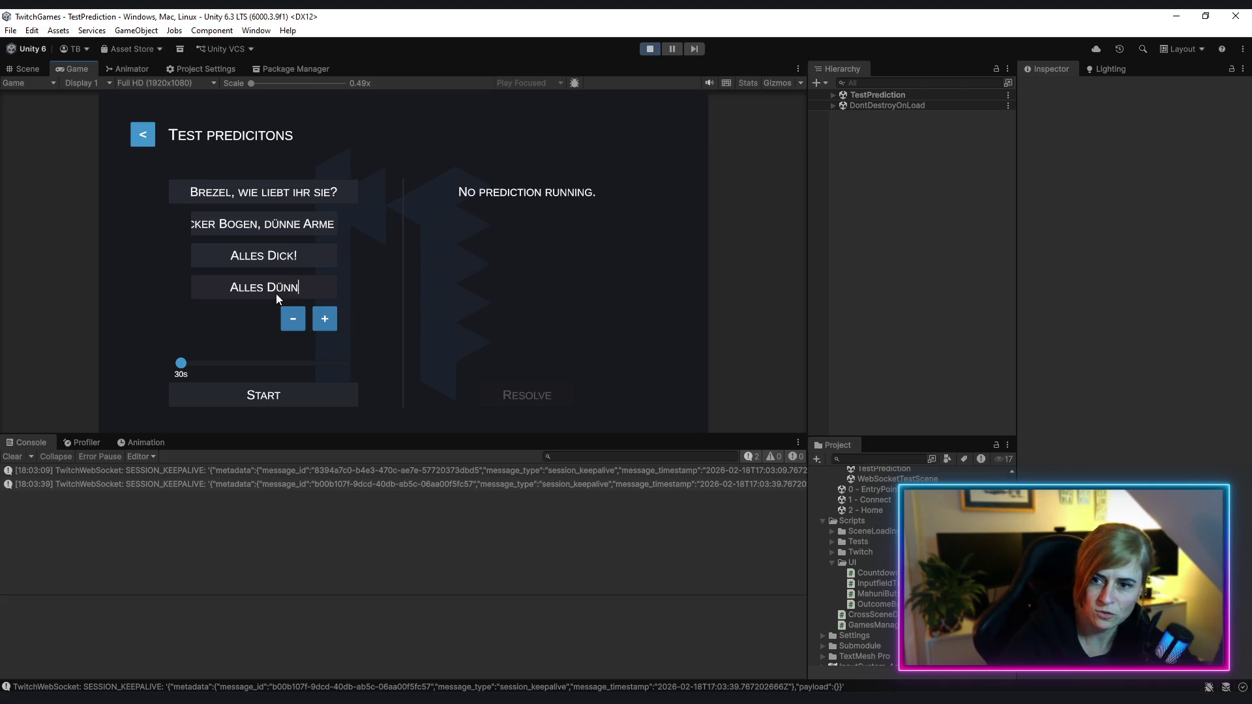
pyautogui.write('!')
pyautogui.click(263, 396)
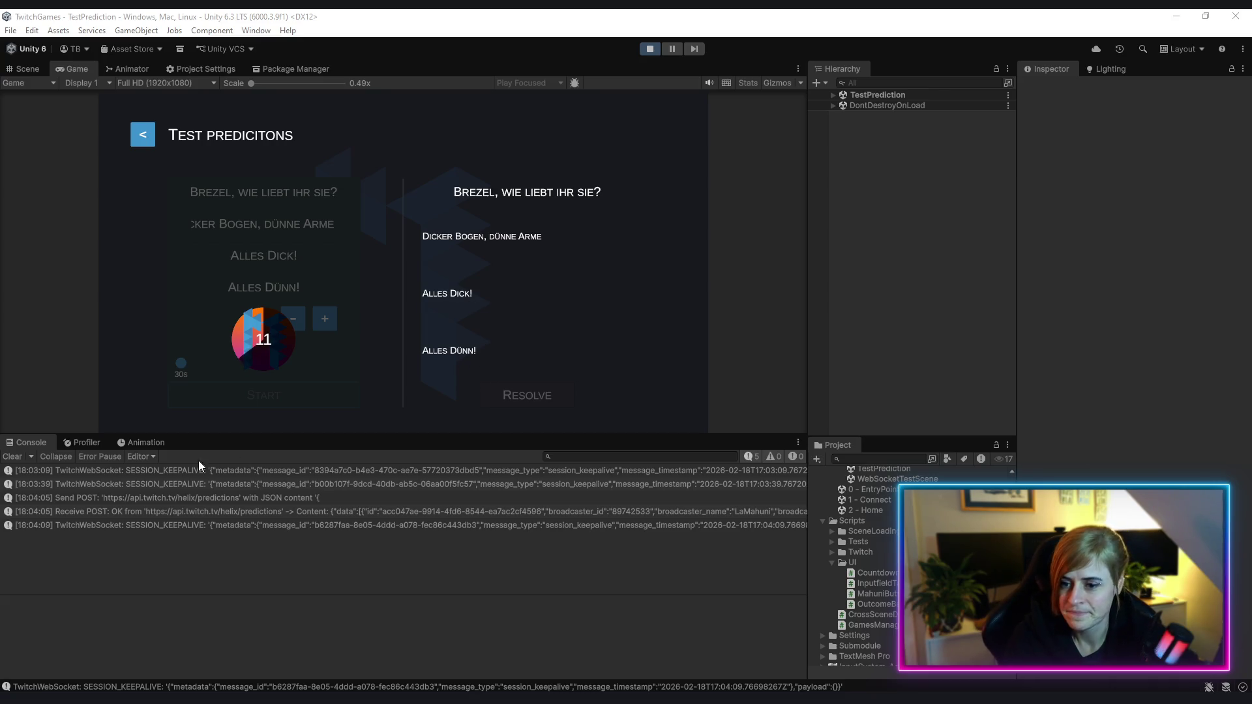
# Clear the console and inspect the locked prediction's 1558 total channel points log entry
pyautogui.click(15, 456)
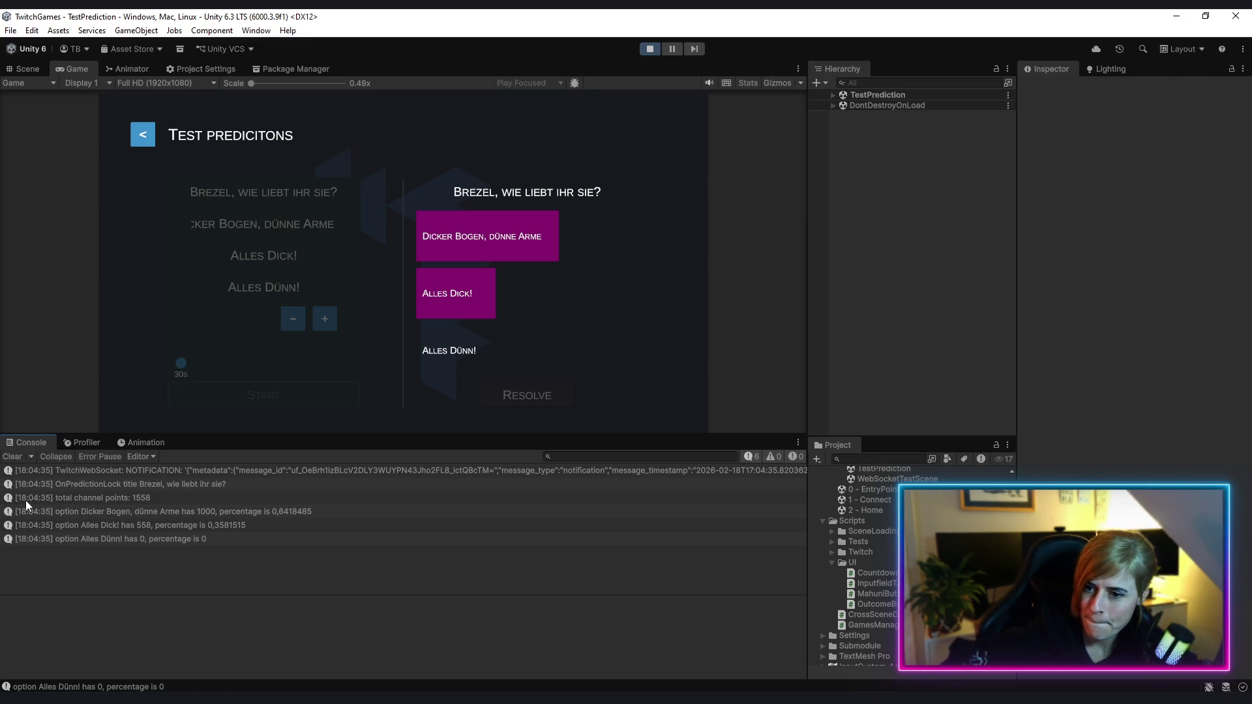
pyautogui.click(118, 499)
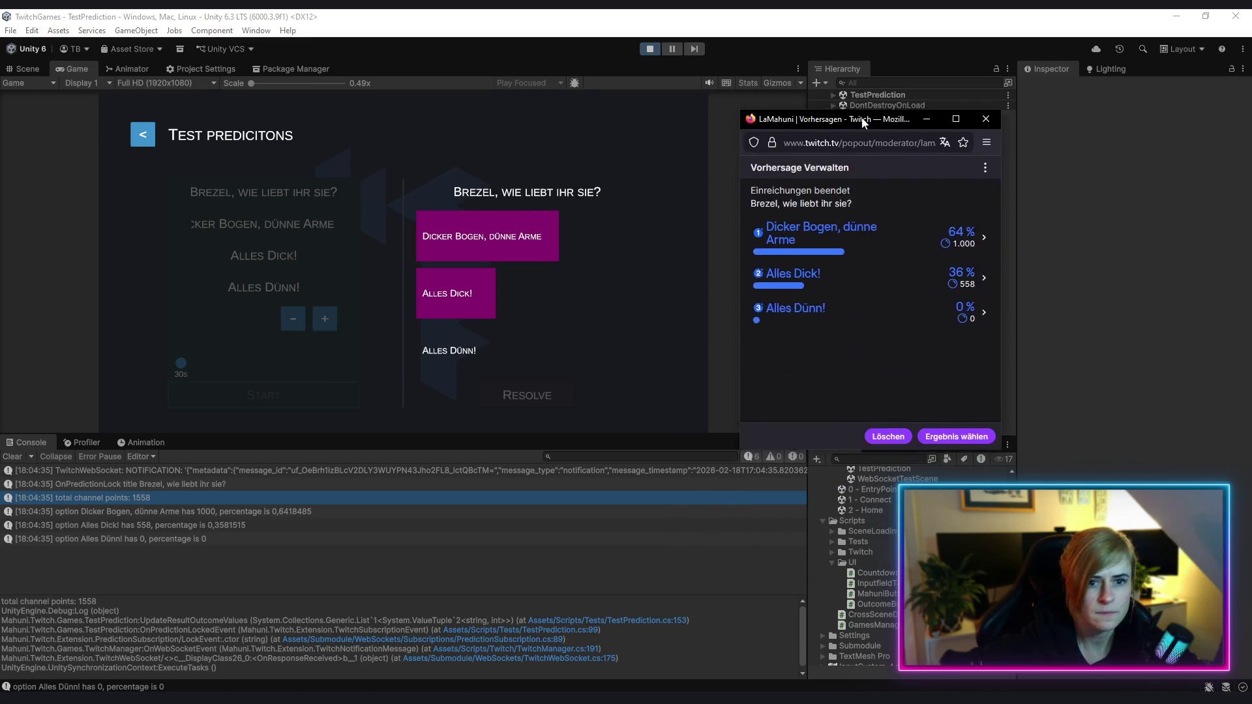
# Check the 64%, 36% and 0% results in the Twitch prediction manager, then close it
pyautogui.moveTo(821, 111); pyautogui.dragTo(872, 98)
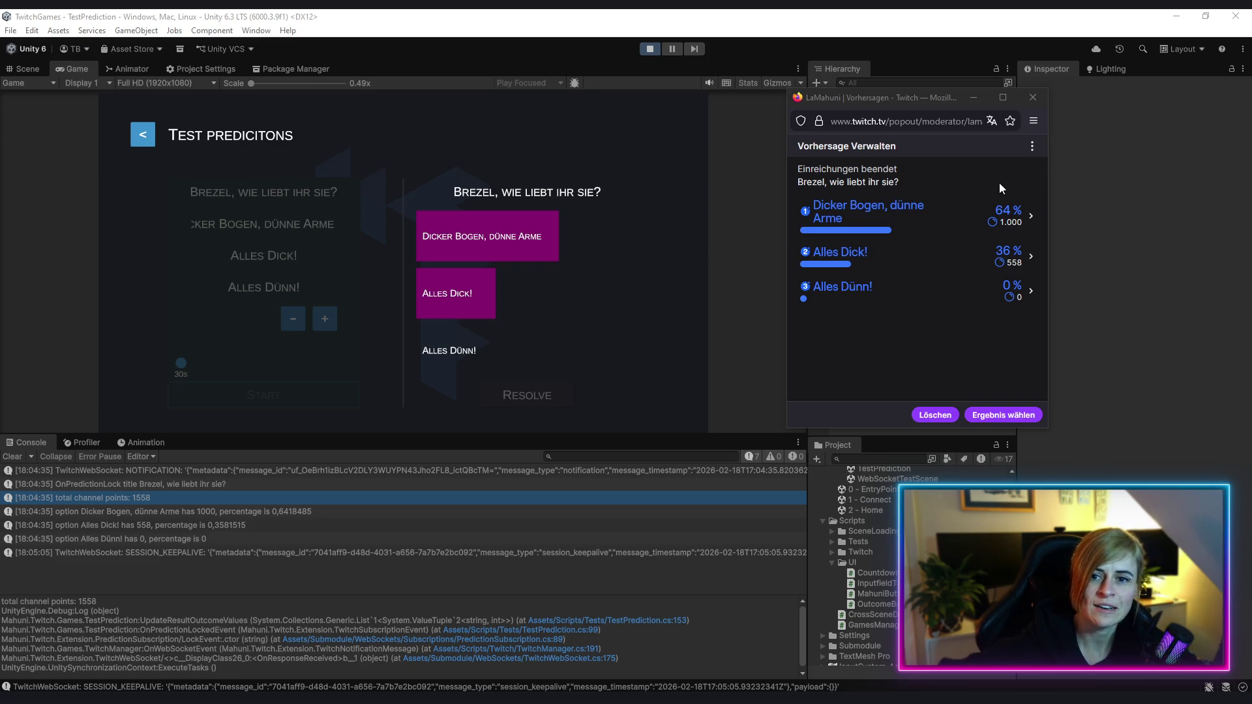
pyautogui.click(1034, 97)
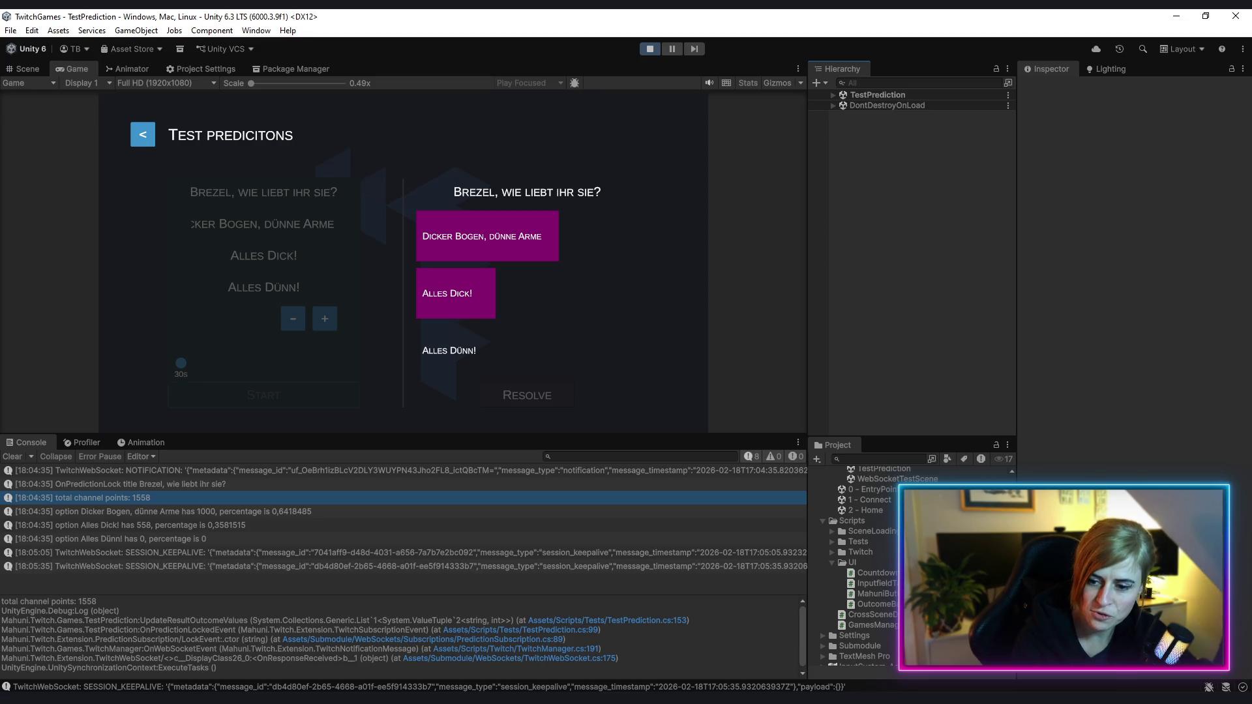
# Delete the per-outcome percentage and total channel points Debug.Log lines and the leftover blank line
pyautogui.hotkey('alt', 'Tab')
pyautogui.tripleClick(463, 465)
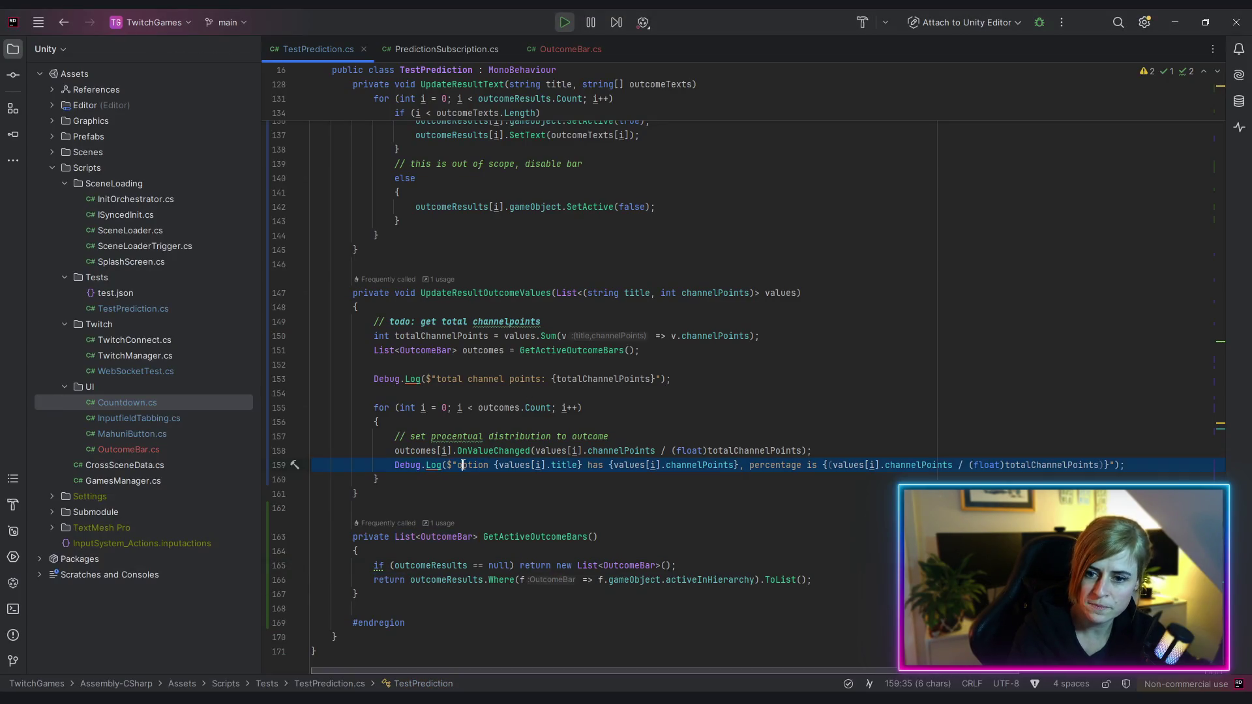
pyautogui.press('Delete')
pyautogui.tripleClick(445, 380)
pyautogui.press('Delete')
pyautogui.click(640, 350)
pyautogui.press('Delete')
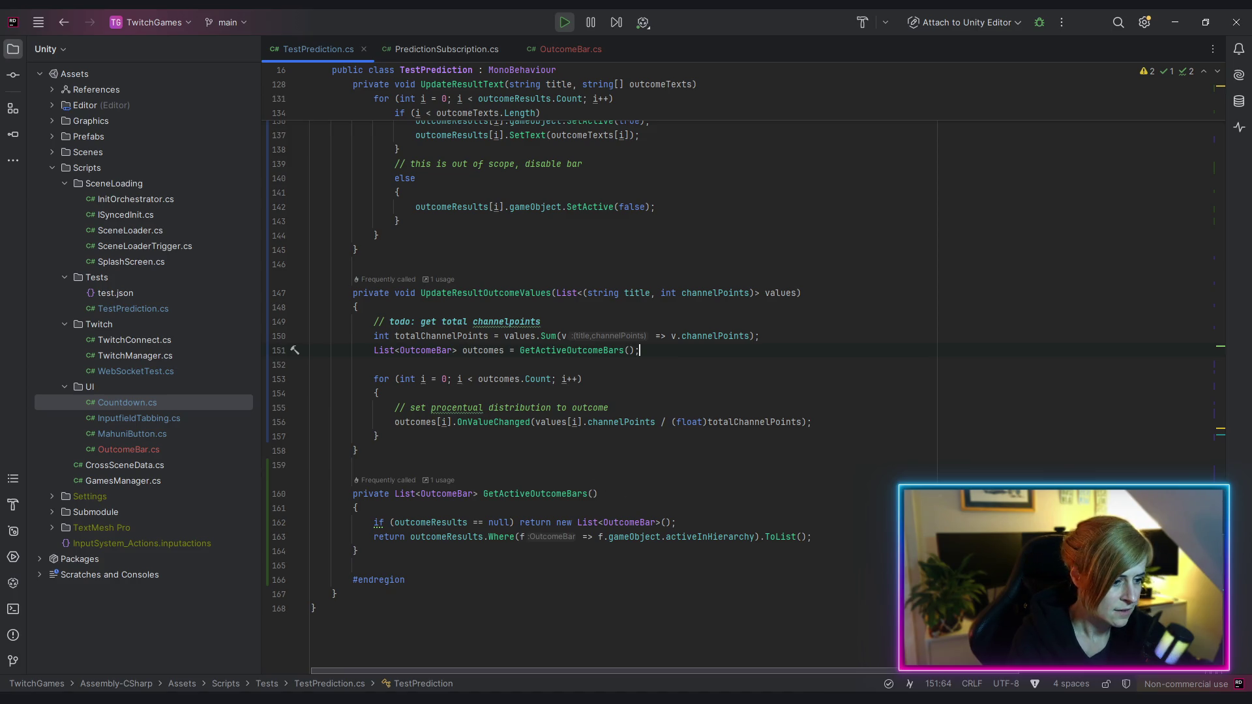
pyautogui.hotkey('alt', 'Tab')
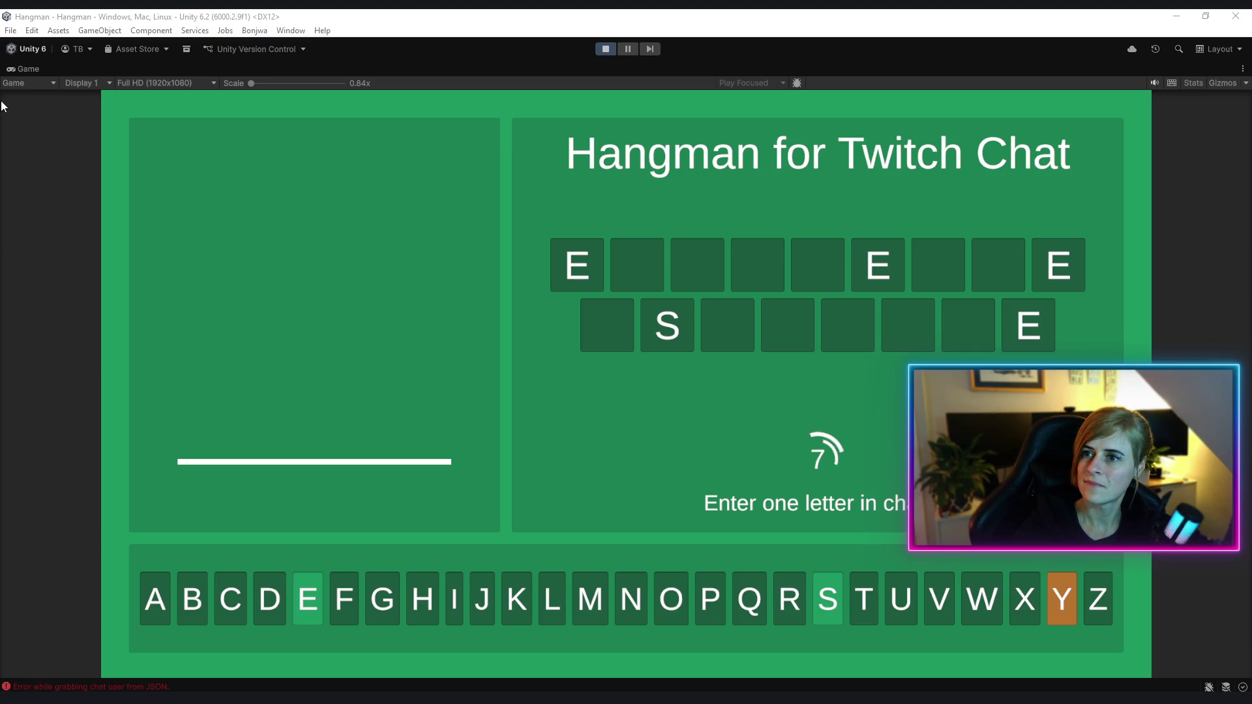
# Open the Game tab's context menu to restore the full editor layout around Hangman
pyautogui.rightClick(14, 69)
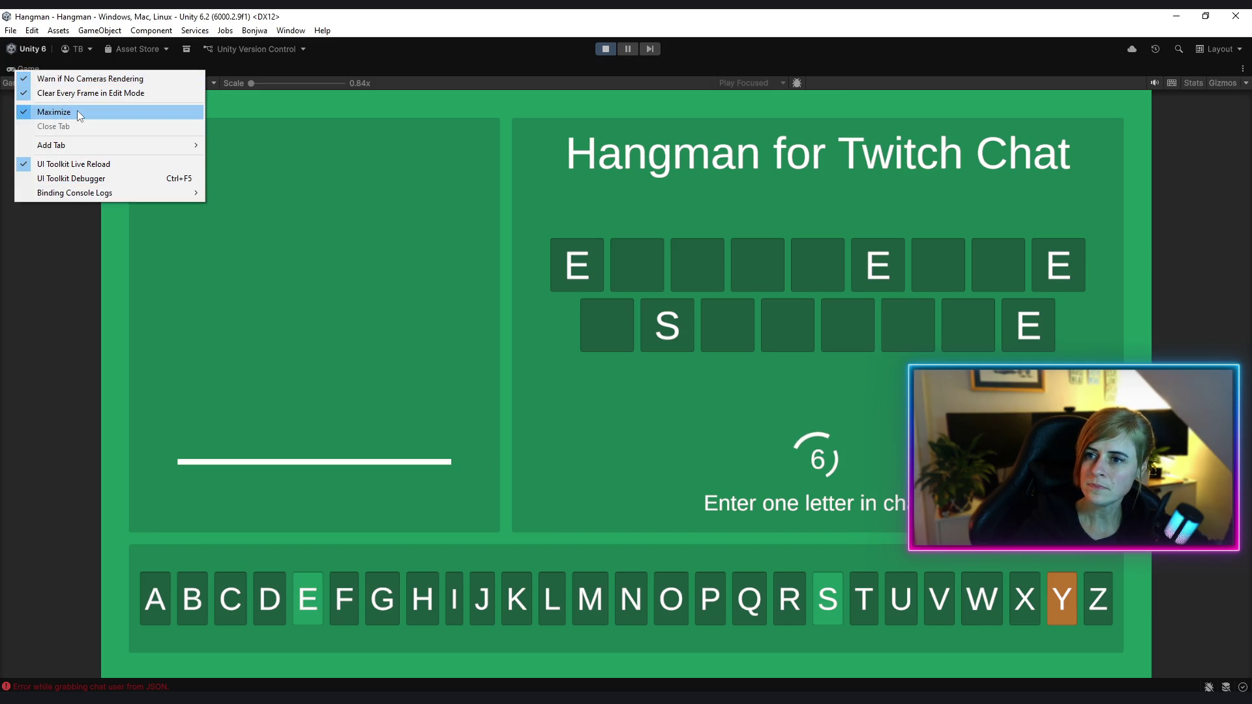
# Restore the full editor layout and inspect the 18:09:43, 18:08:25 and 18:08:30 chat-user JSON errors
pyautogui.click(77, 111)
pyautogui.click(109, 555)
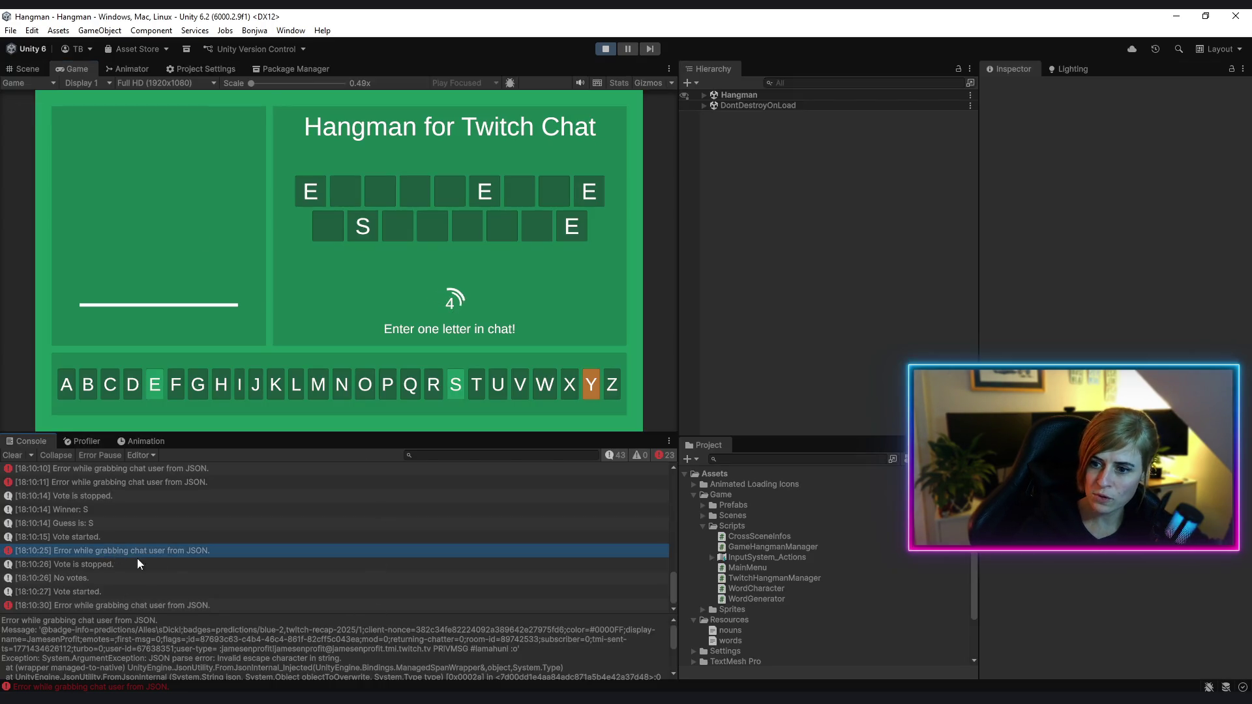
pyautogui.scroll(4, 137, 562)
pyautogui.click(149, 490)
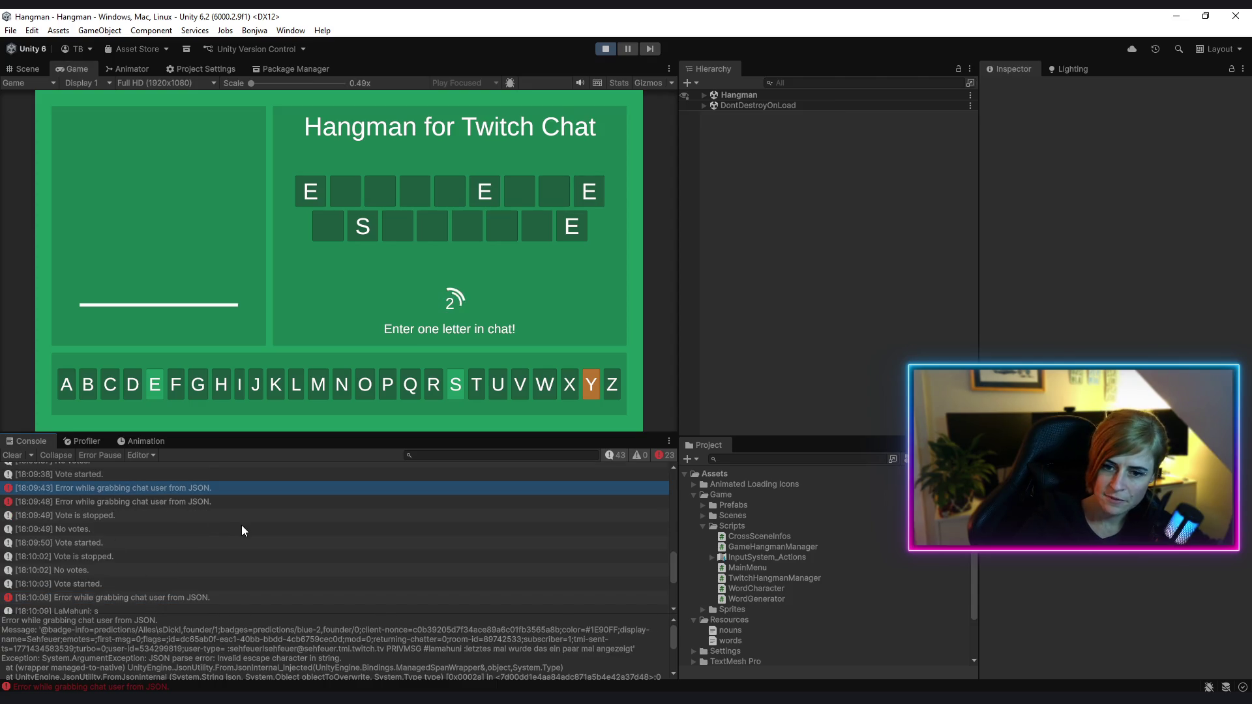
pyautogui.scroll(-4, 241, 529)
pyautogui.scroll(10, 241, 533)
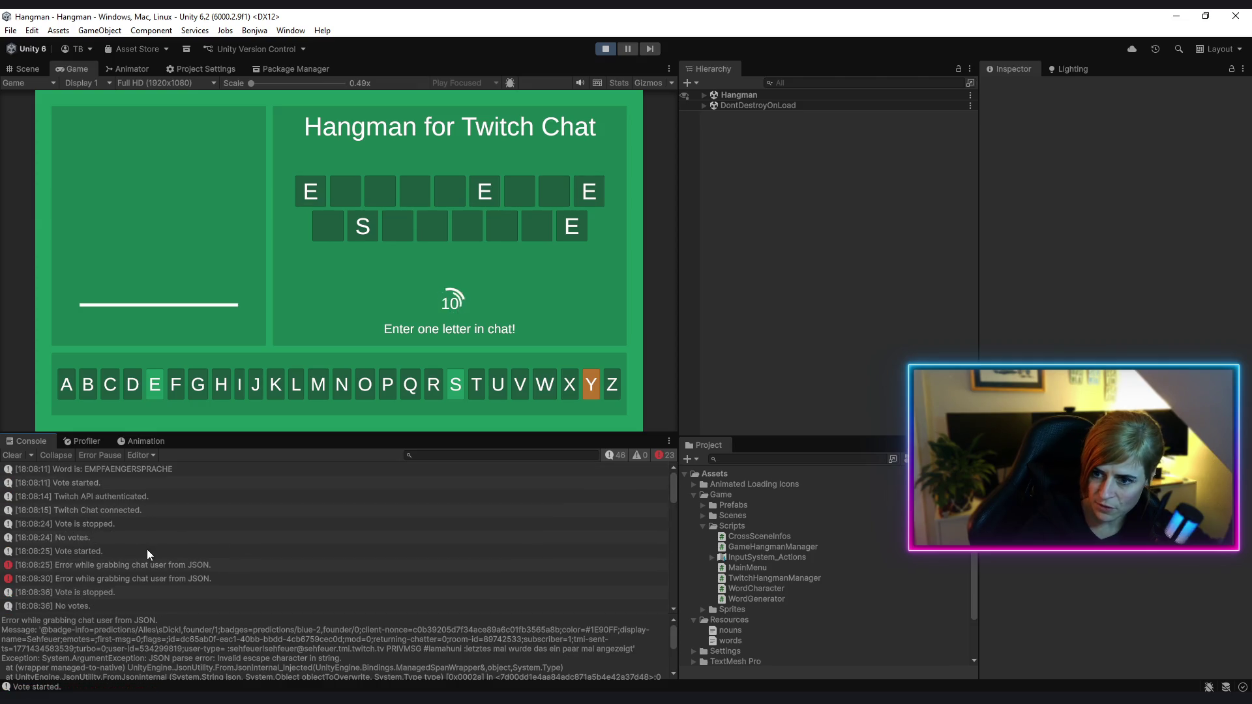
pyautogui.scroll(-2, 144, 558)
pyautogui.click(184, 489)
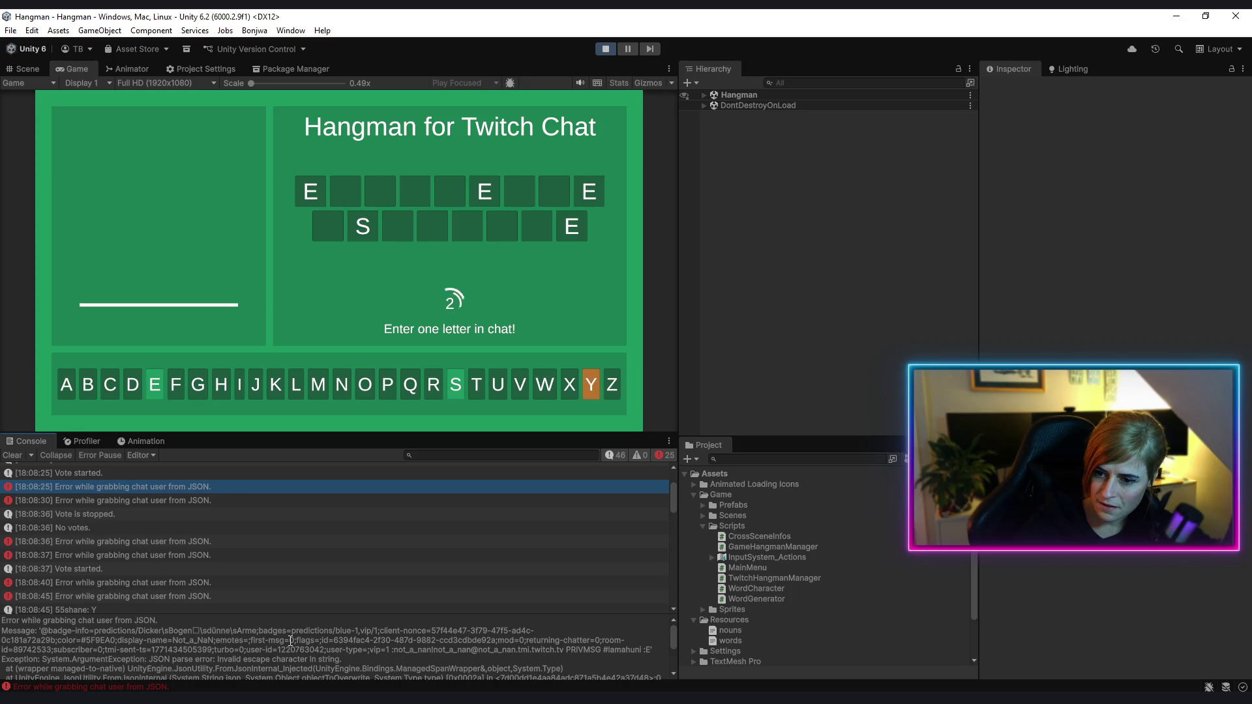
pyautogui.scroll(-3, 291, 641)
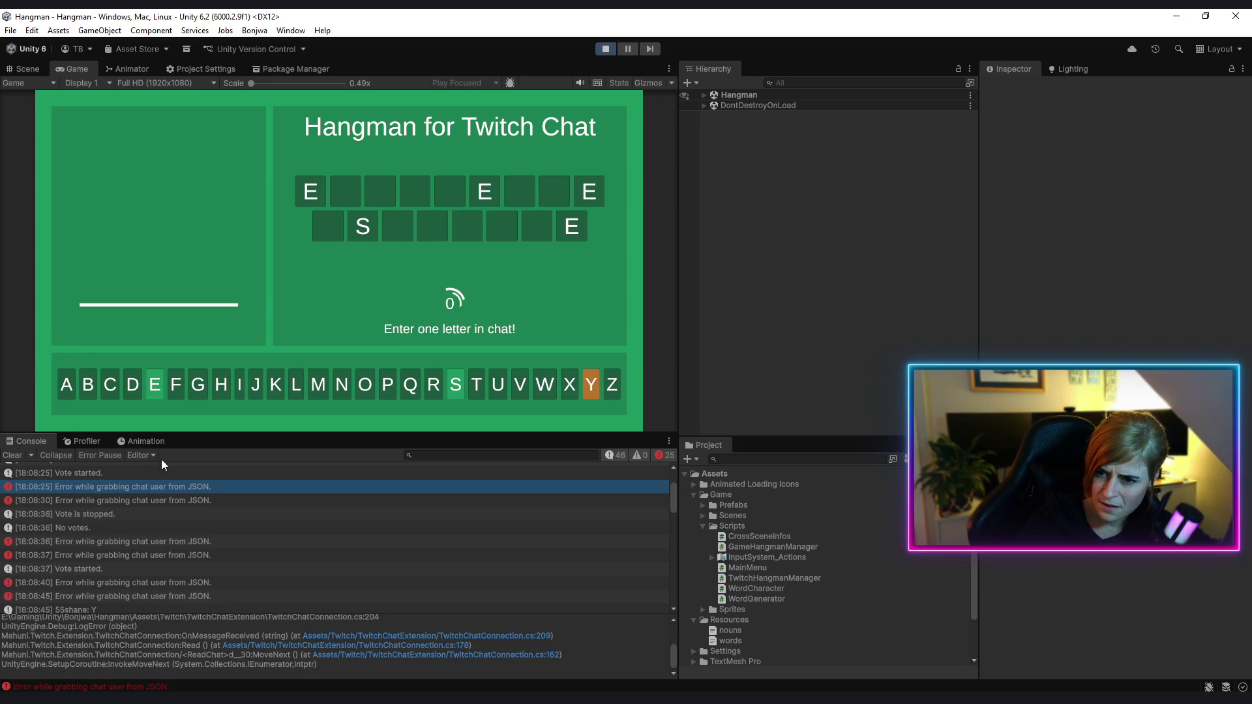
pyautogui.click(184, 502)
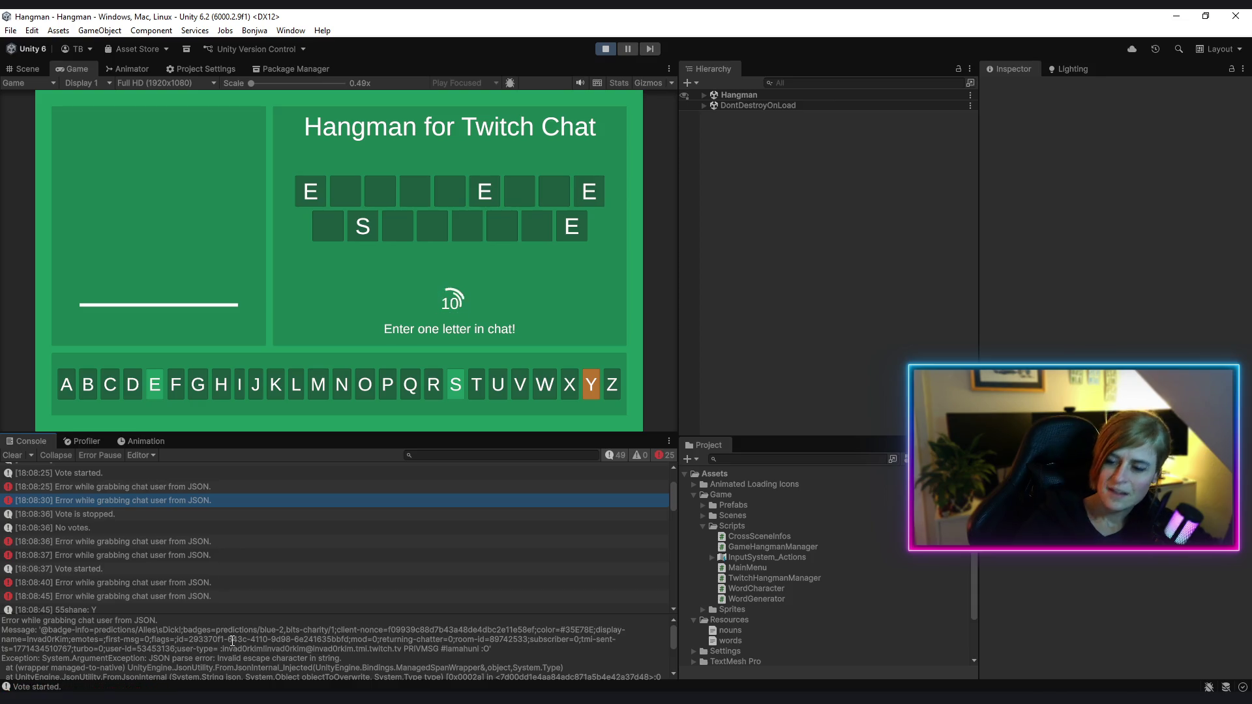
pyautogui.scroll(-2, 233, 646)
pyautogui.moveTo(677, 505); pyautogui.dragTo(674, 601)
# Examine the newest JSON error's message text and the raw chat message lines in its details
pyautogui.click(147, 567)
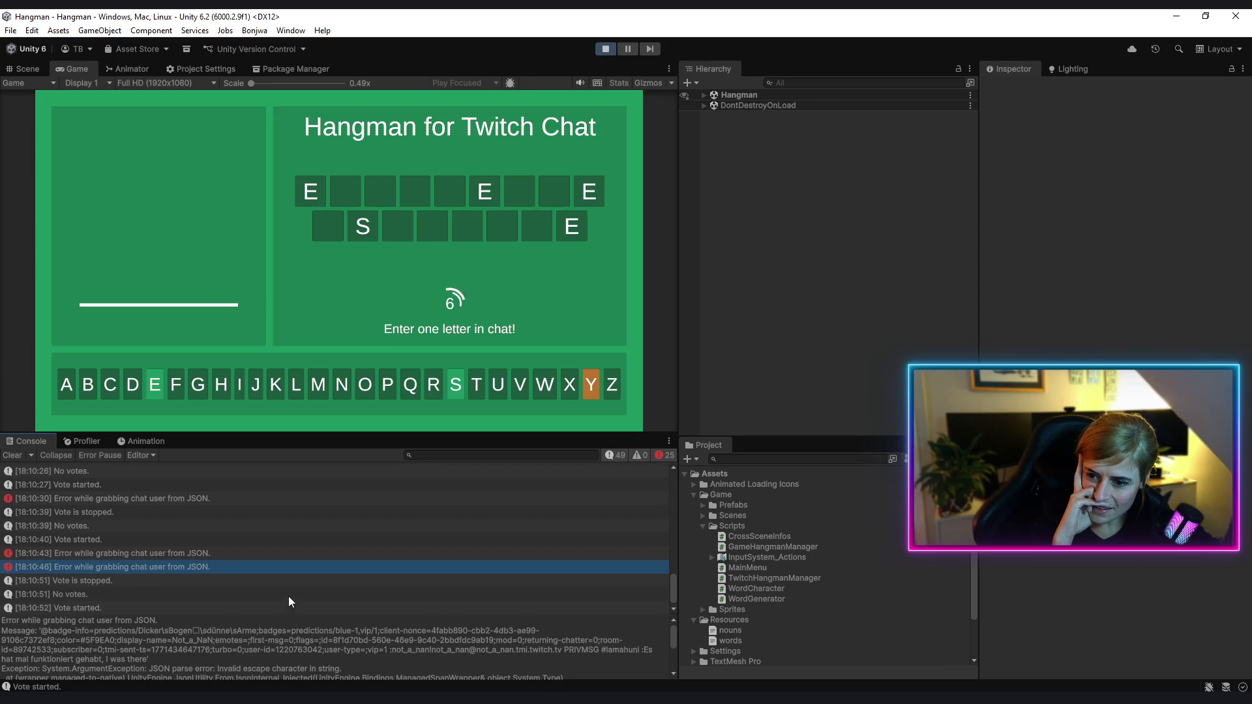
pyautogui.click(55, 636)
pyautogui.moveTo(154, 631); pyautogui.dragTo(166, 643)
pyautogui.click(46, 636)
pyautogui.moveTo(45, 636); pyautogui.dragTo(151, 646)
pyautogui.click(151, 636)
pyautogui.click(151, 636)
pyautogui.scroll(-1, 151, 636)
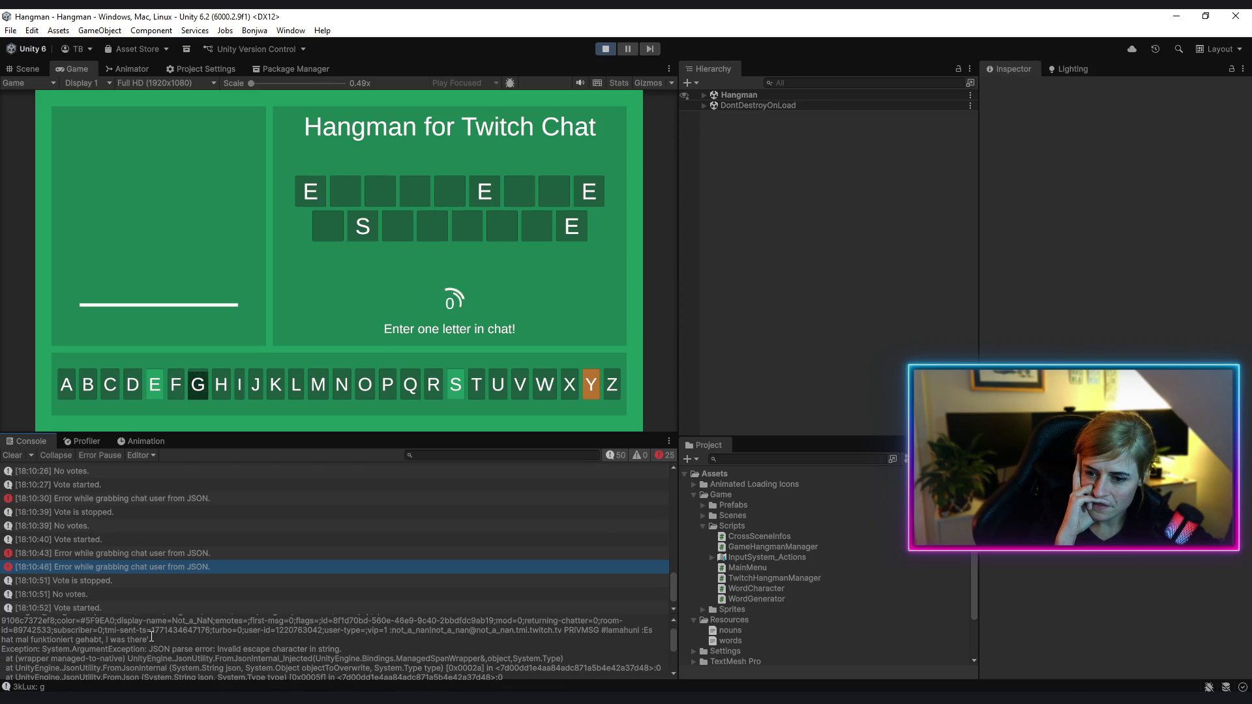
pyautogui.scroll(-2, 449, 635)
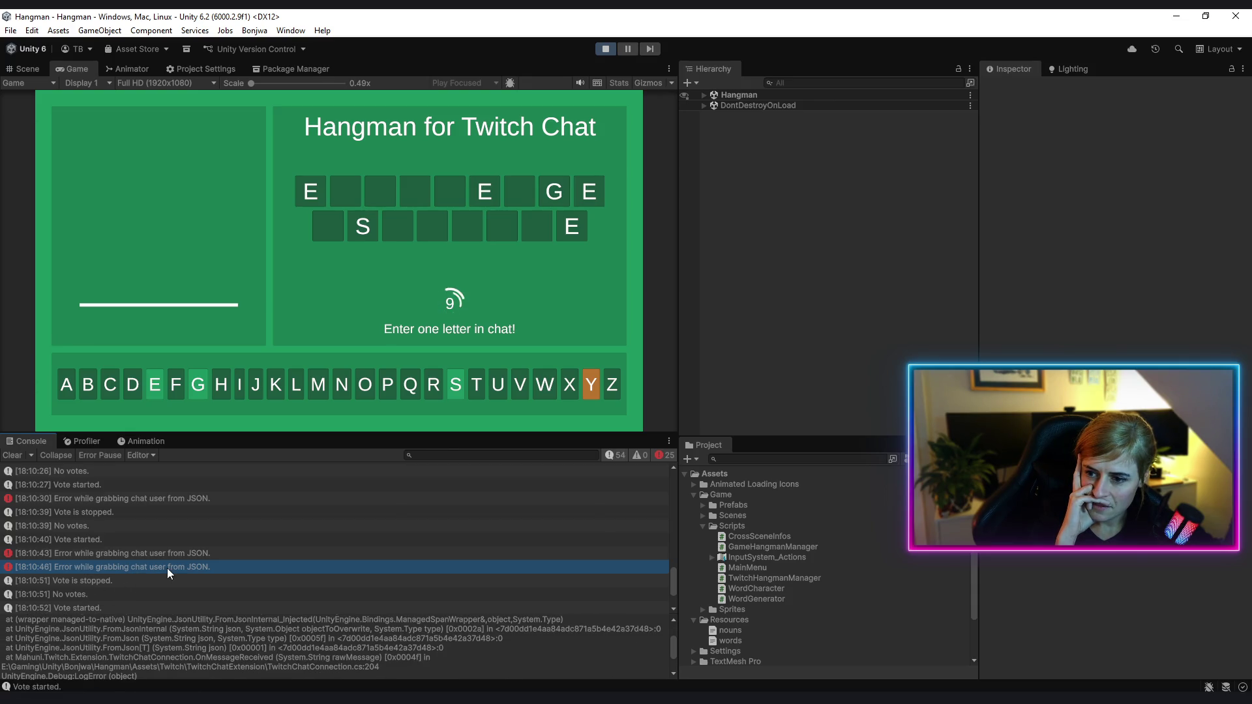
pyautogui.scroll(1, 223, 627)
pyautogui.moveTo(223, 626); pyautogui.dragTo(226, 605)
pyautogui.click(226, 605)
# Pinpoint 'Invalid escape character in string.' and the '@' characters, then view the 18:10:51 vote-stopped entry
pyautogui.scroll(1, 147, 642)
pyautogui.scroll(-1, 147, 643)
pyautogui.scroll(-1, 322, 636)
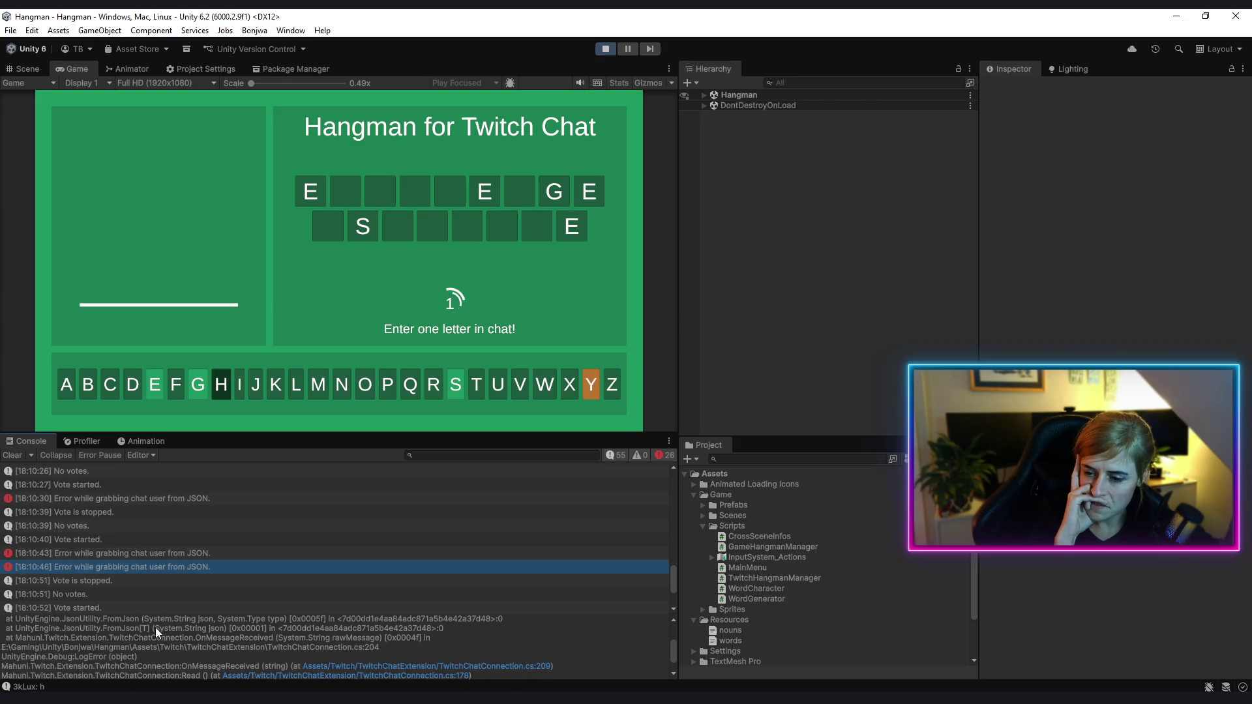
pyautogui.scroll(1, 168, 641)
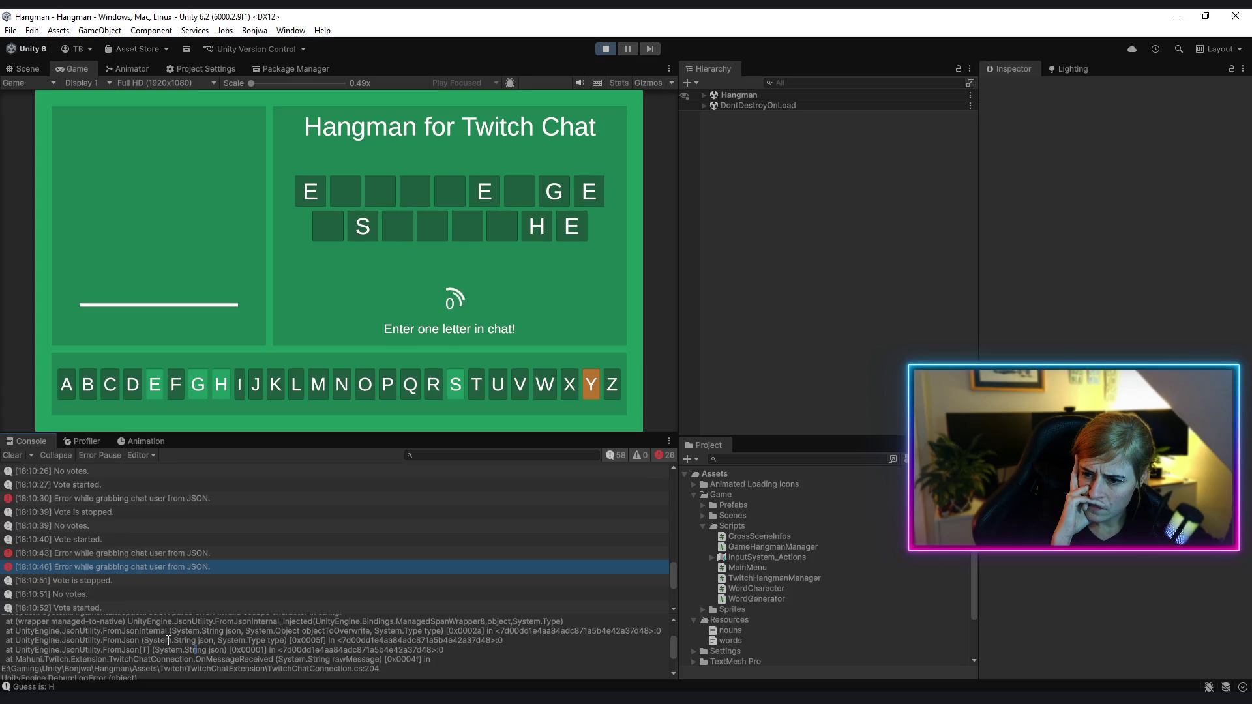
pyautogui.scroll(1, 168, 641)
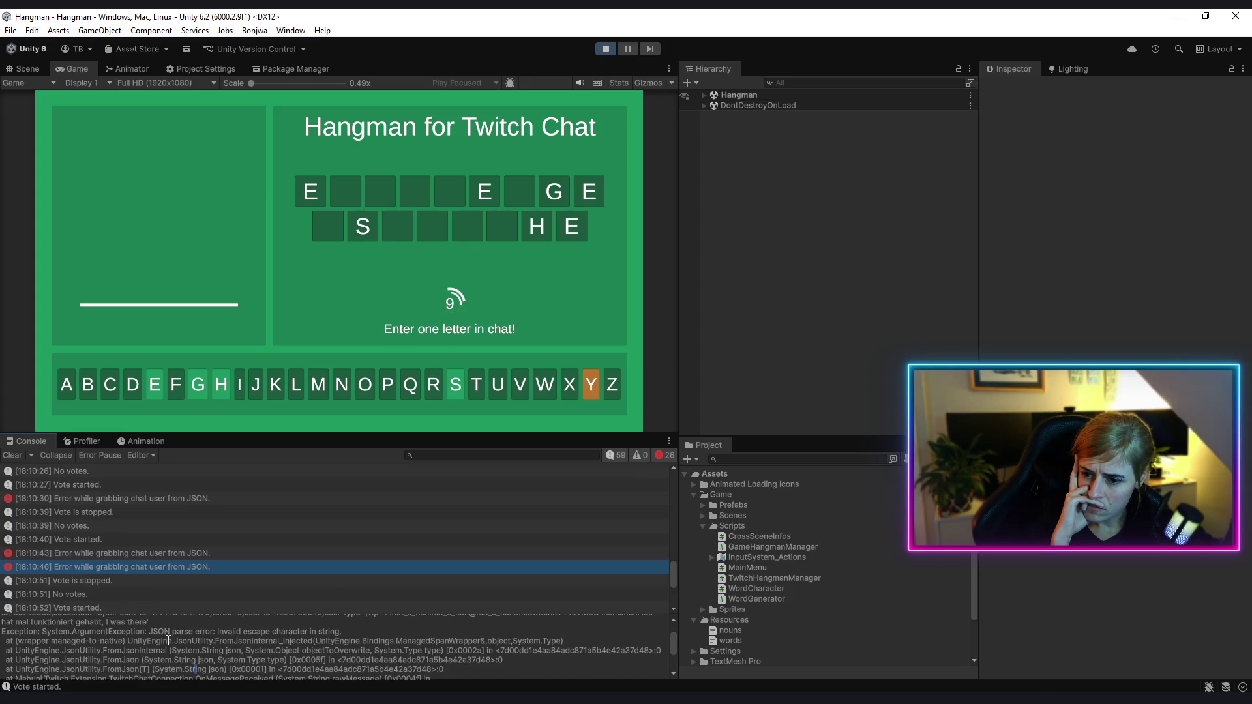
pyautogui.moveTo(219, 632); pyautogui.dragTo(350, 635)
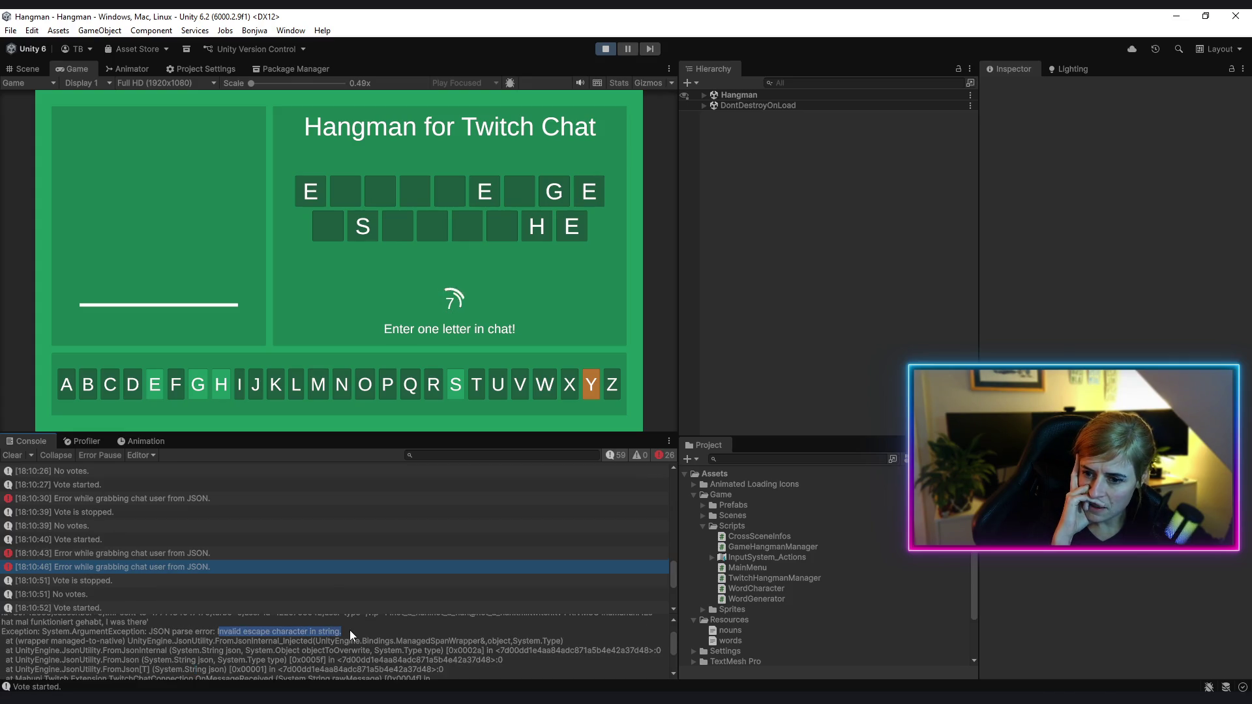
pyautogui.scroll(2, 353, 667)
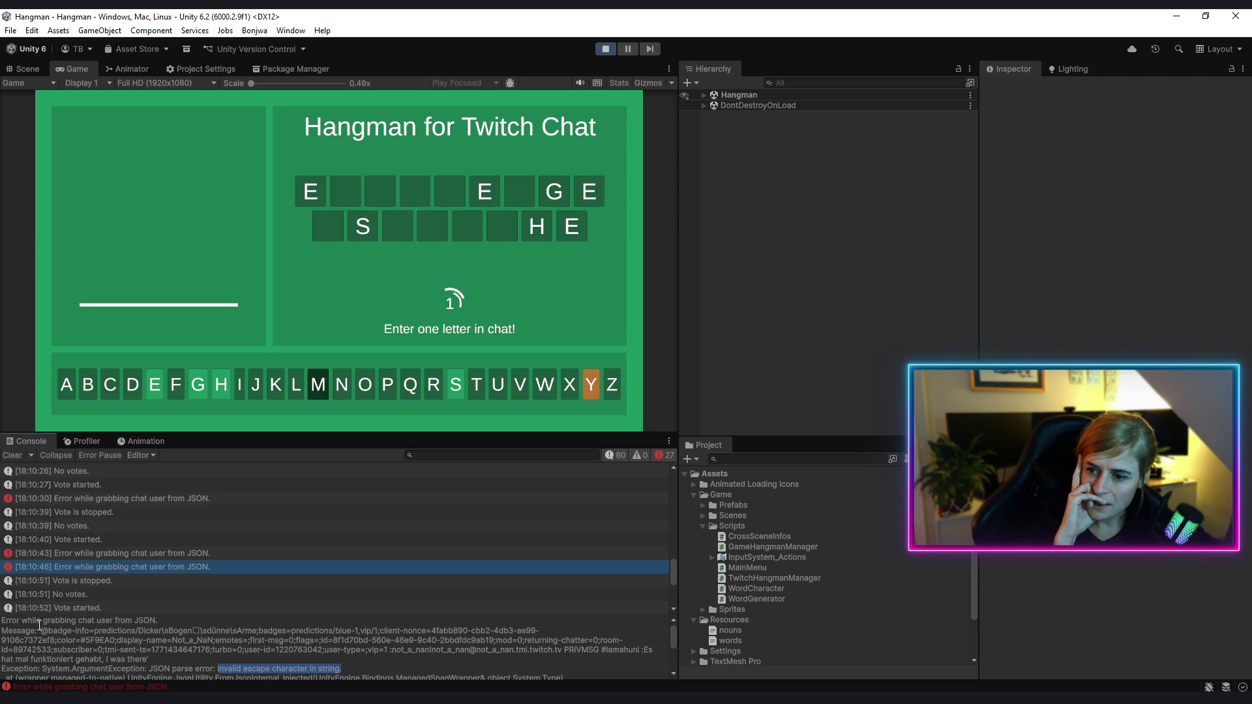
pyautogui.click(43, 631)
pyautogui.doubleClick(44, 631)
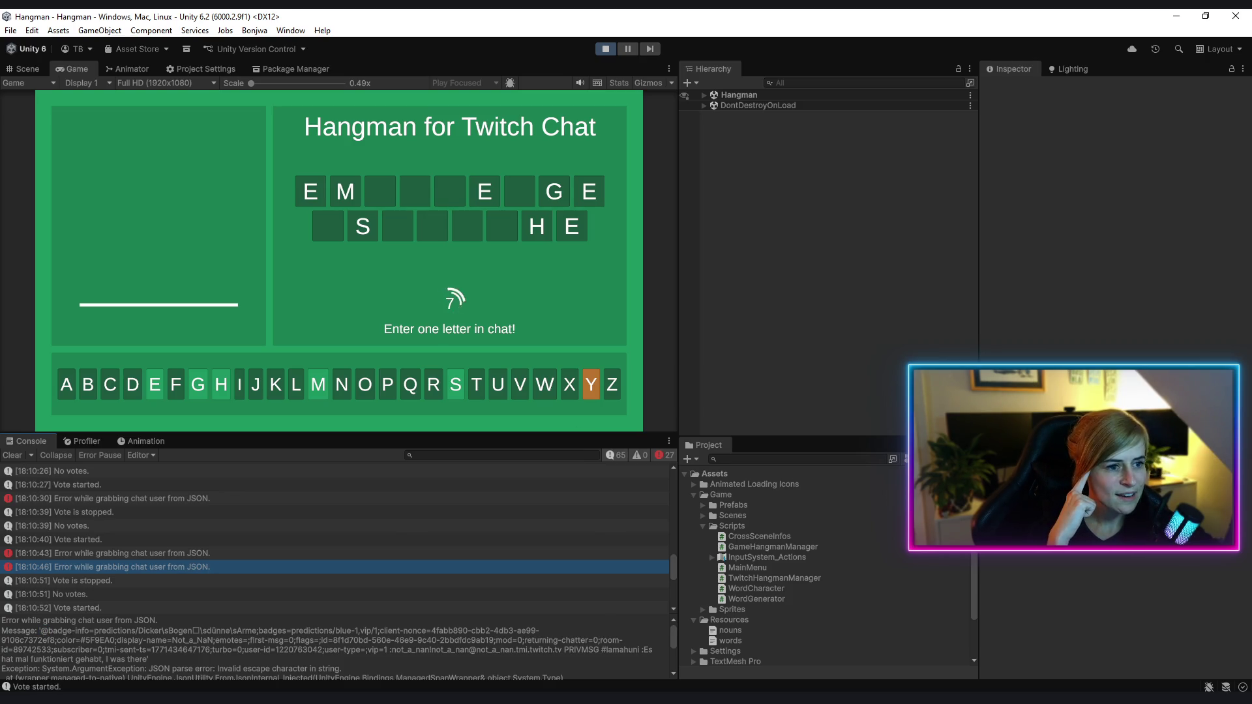
pyautogui.click(128, 581)
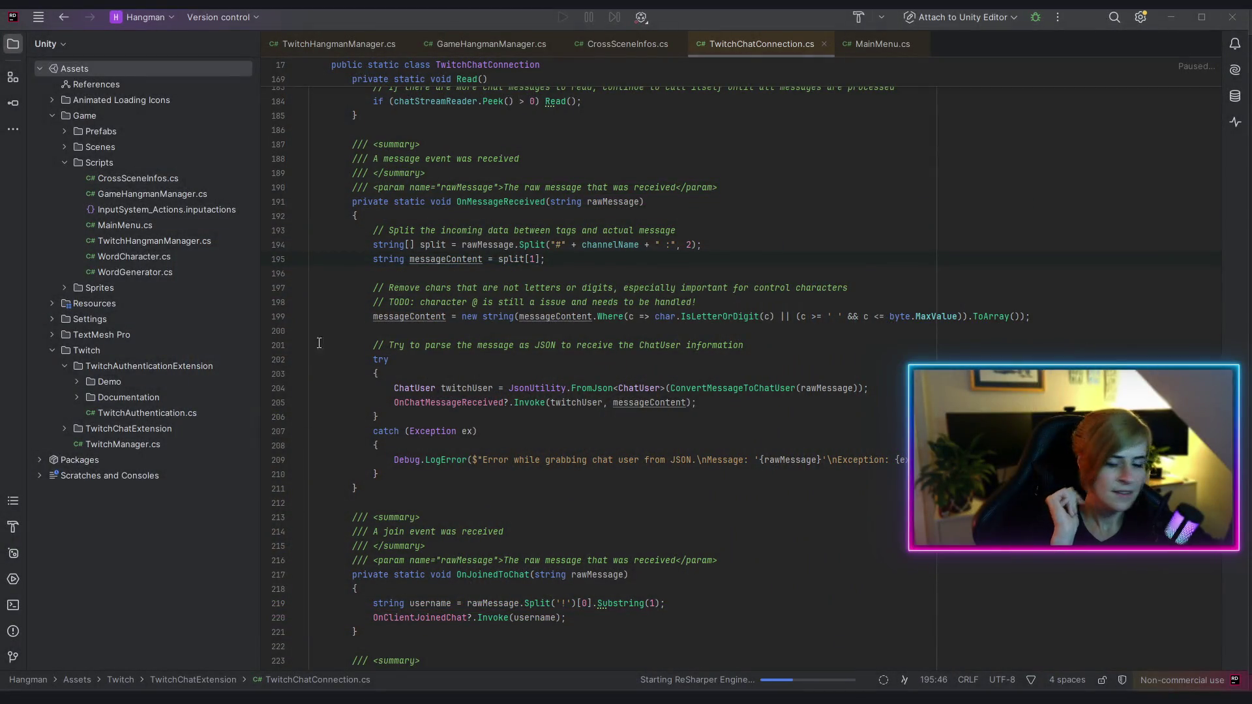
# Read the TODO comment about the @ character and show every usage of messageContent
pyautogui.moveTo(370, 302)
pyautogui.mouseDown()
pyautogui.moveTo(692, 315)
pyautogui.moveTo(697, 302)
pyautogui.mouseUp()
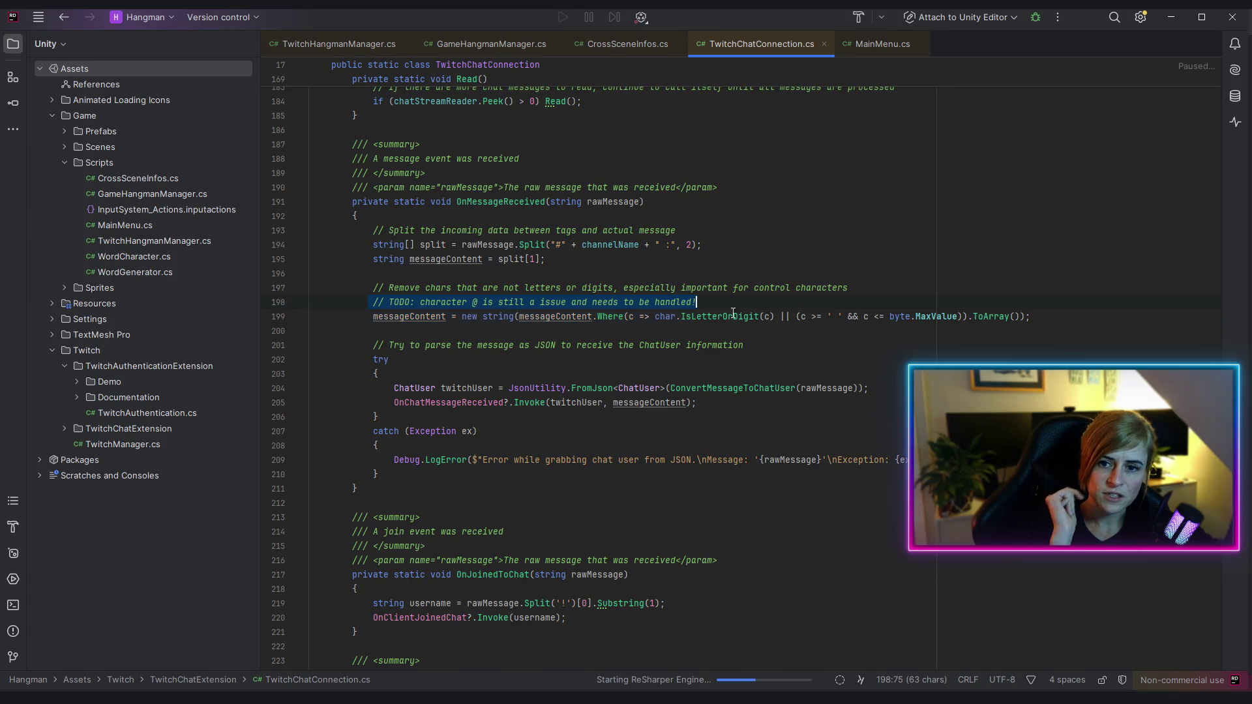
pyautogui.click(533, 345)
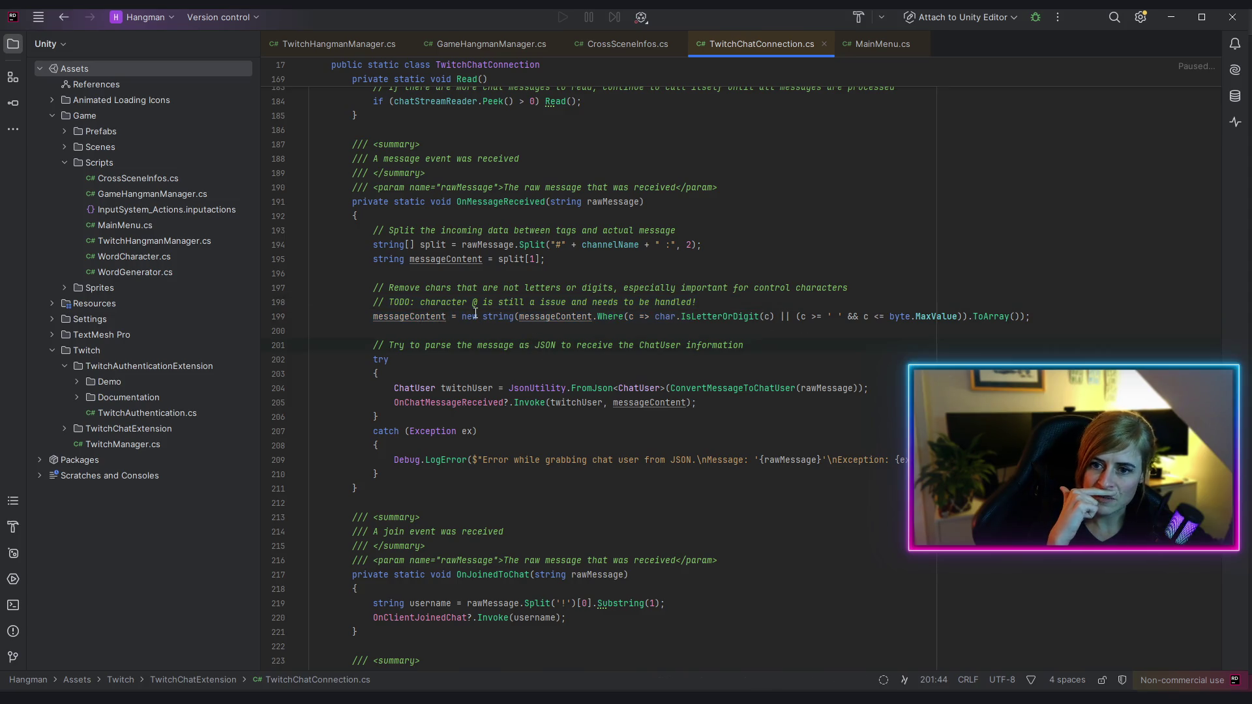
pyautogui.click(728, 308)
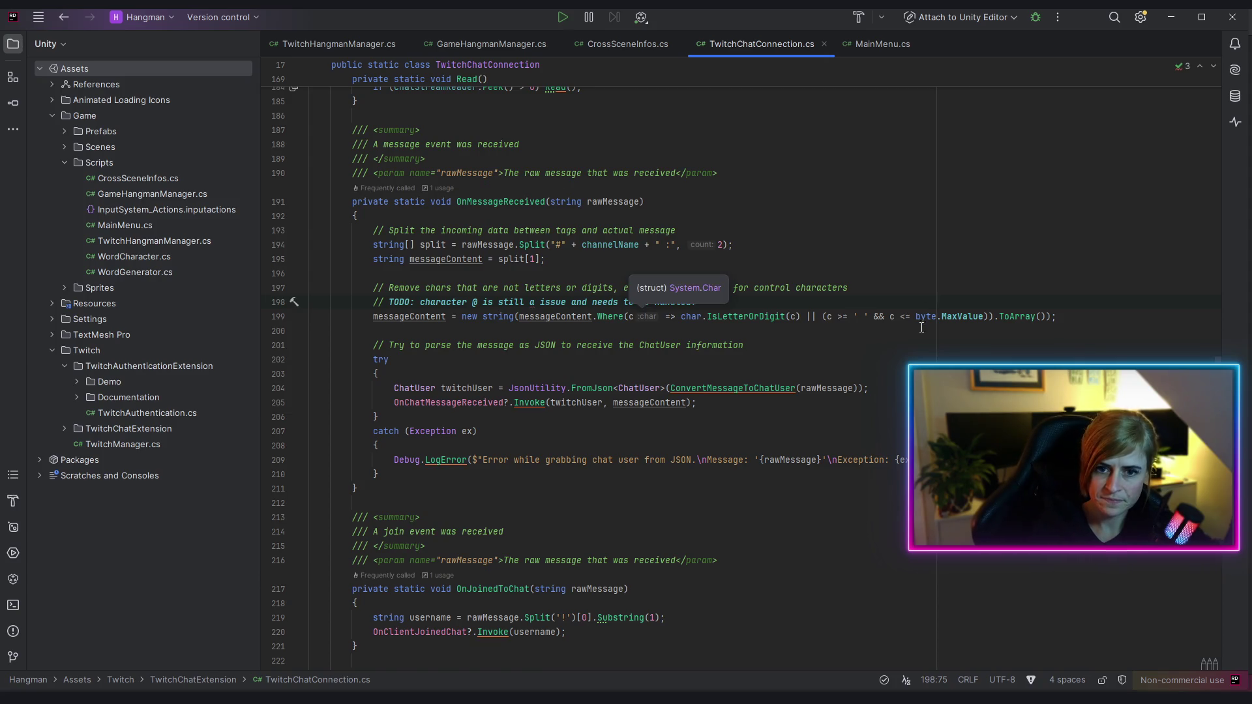
pyautogui.click(887, 389)
pyautogui.click(745, 317)
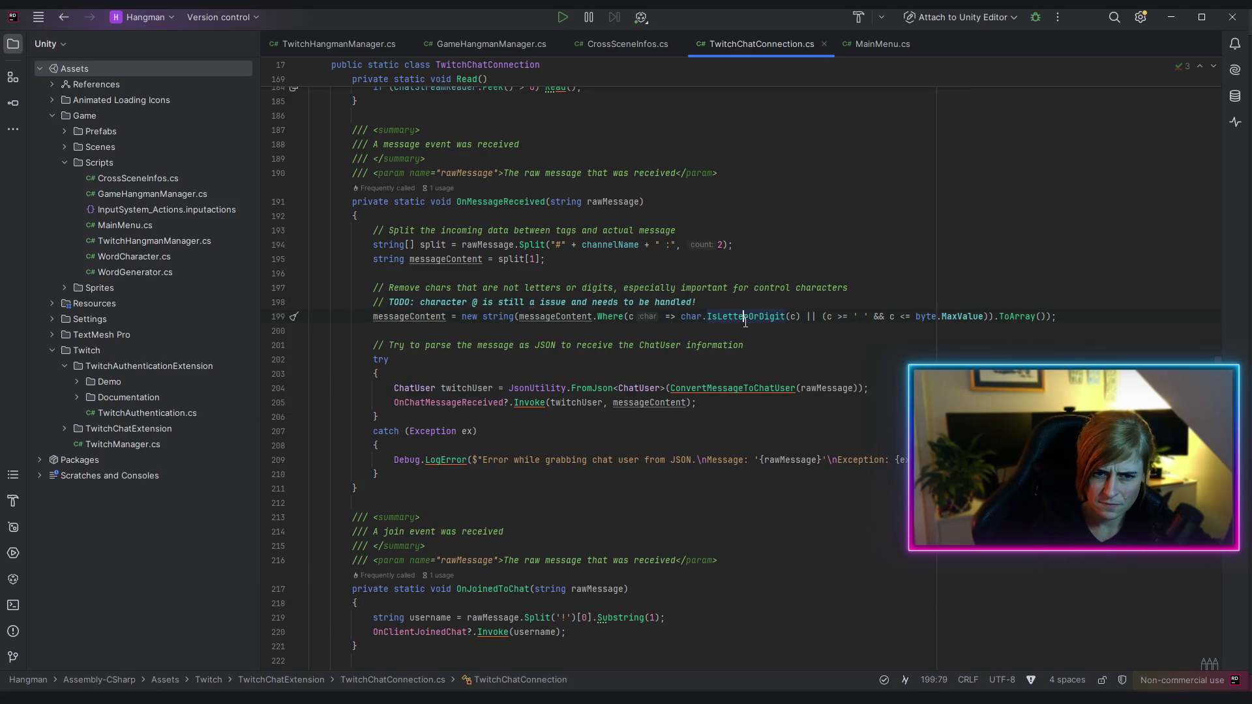
pyautogui.click(566, 318)
# Study the IsLetterOrDigit character filter on line 199 and the try block below it
pyautogui.tripleClick(734, 322)
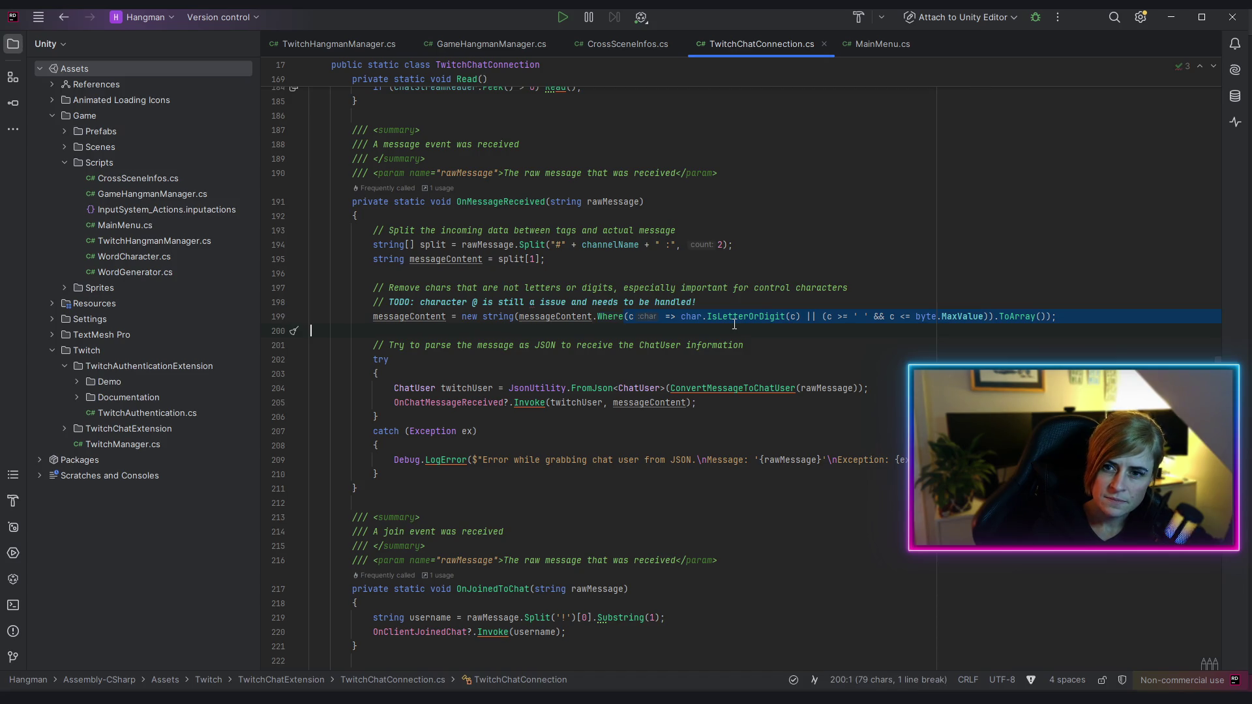
pyautogui.moveTo(625, 318); pyautogui.dragTo(805, 320)
pyautogui.click(897, 346)
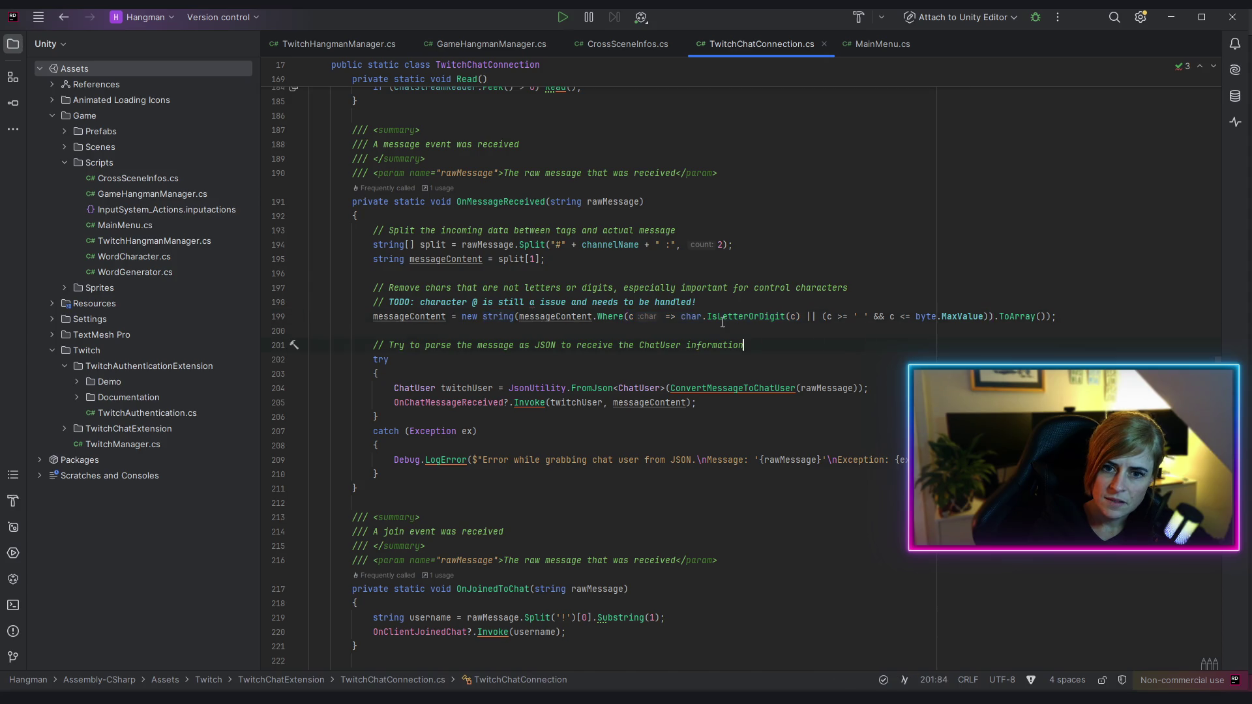
pyautogui.moveTo(735, 318)
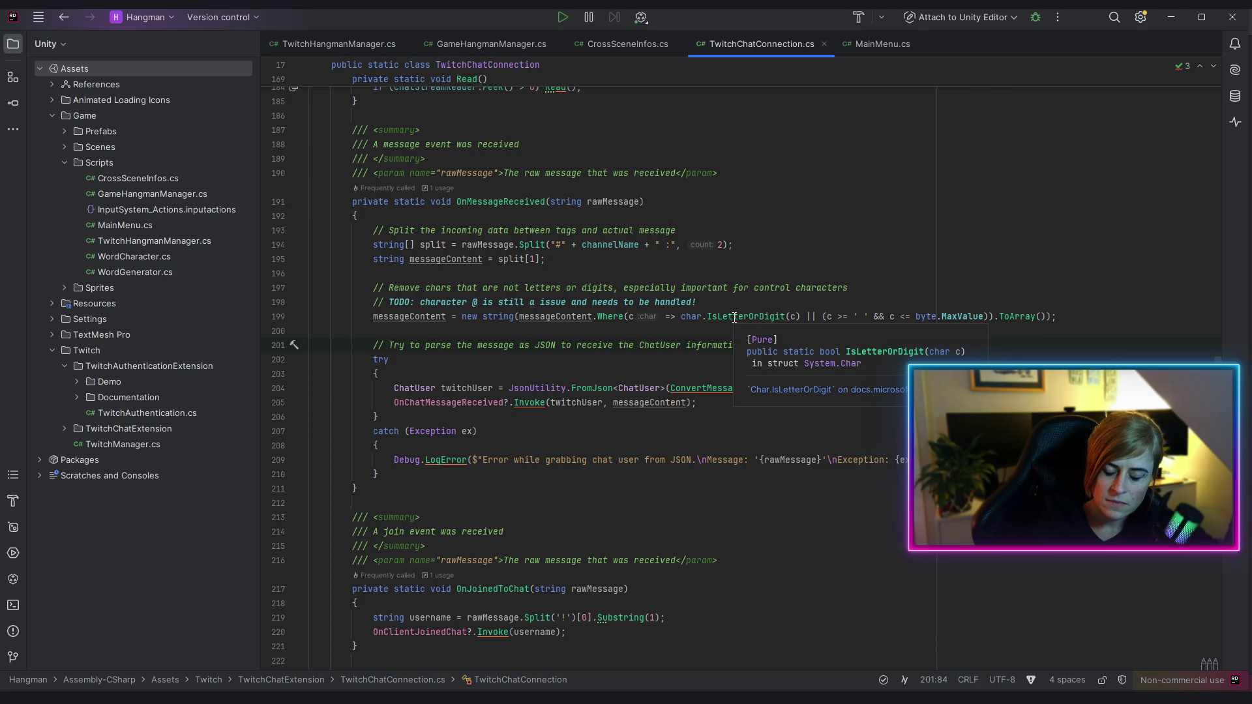
pyautogui.click(735, 317)
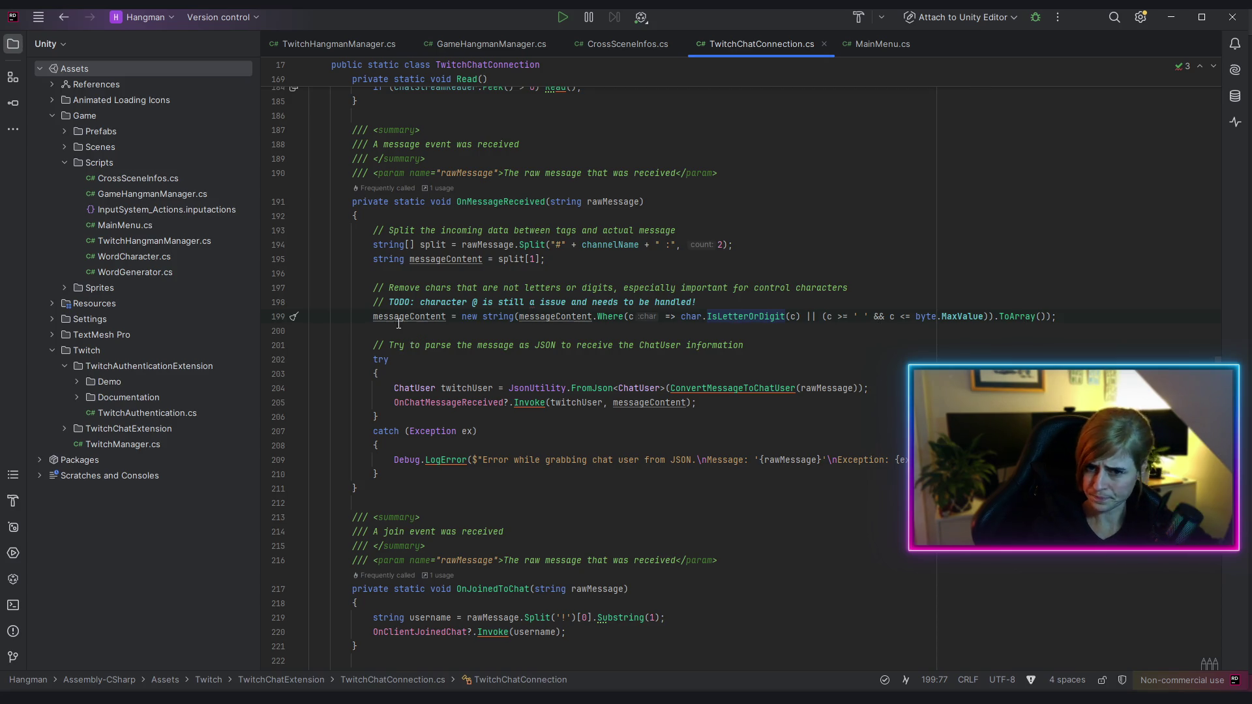
pyautogui.click(784, 355)
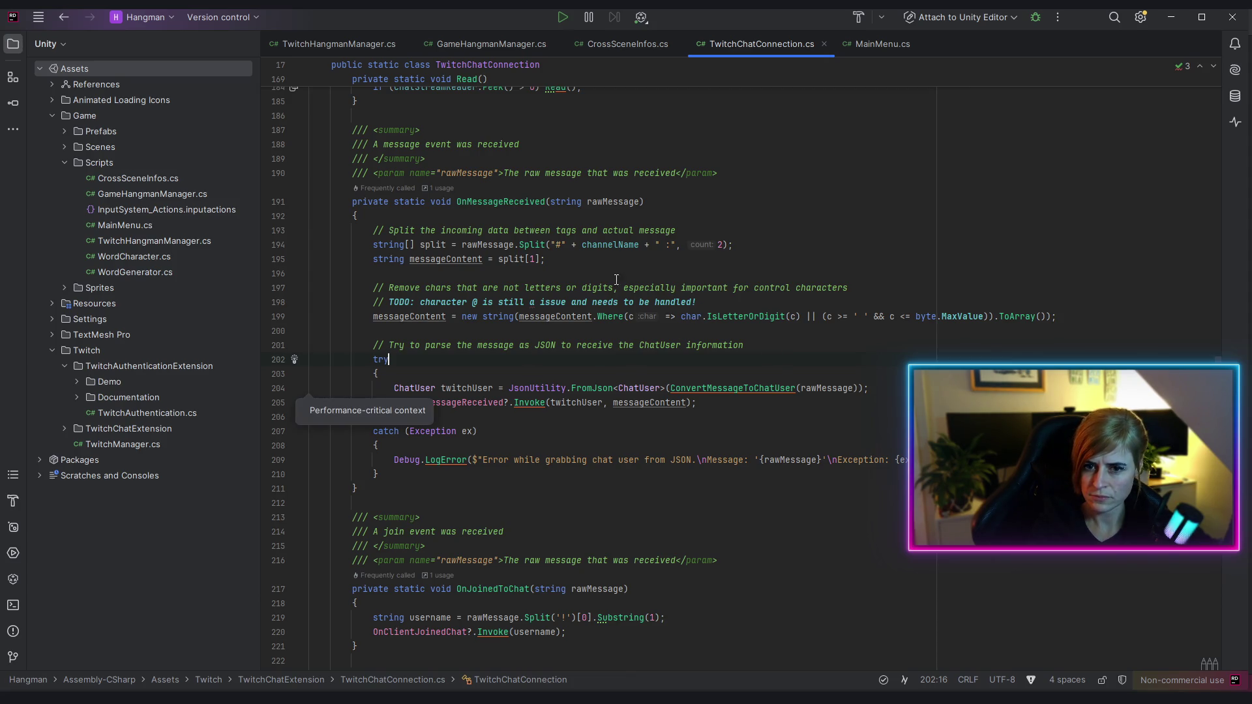
pyautogui.click(401, 316)
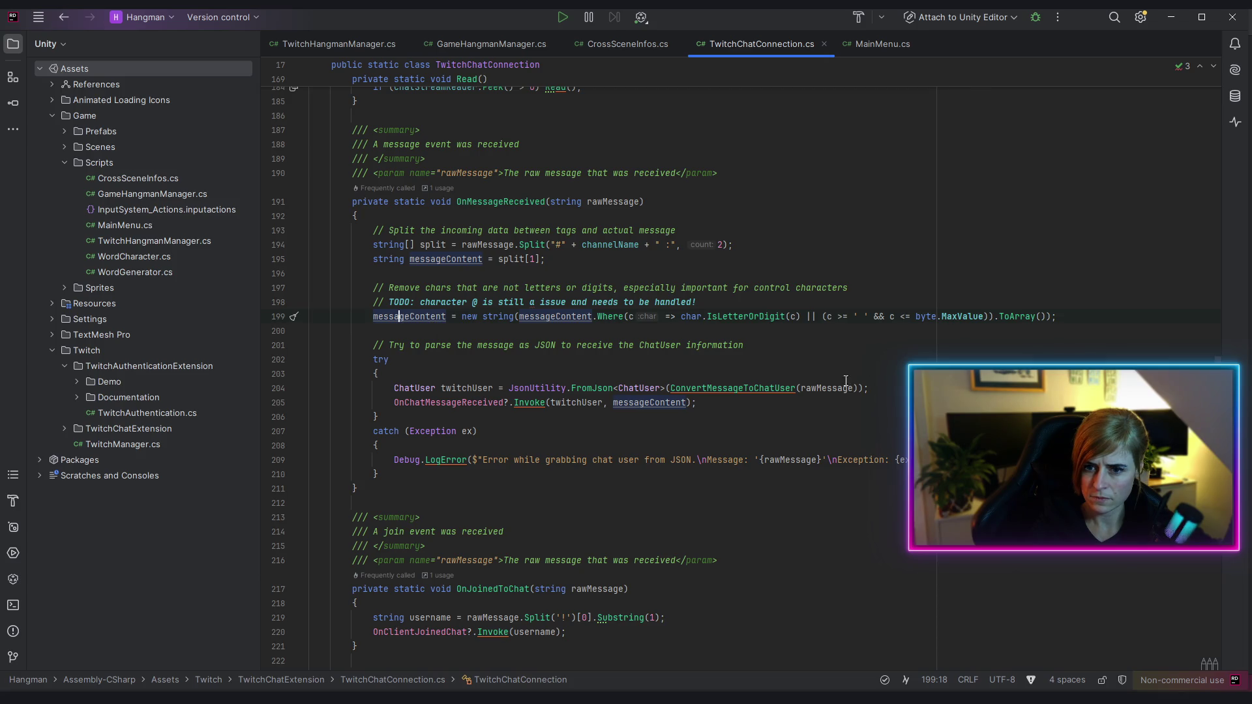
pyautogui.scroll(-4, 906, 402)
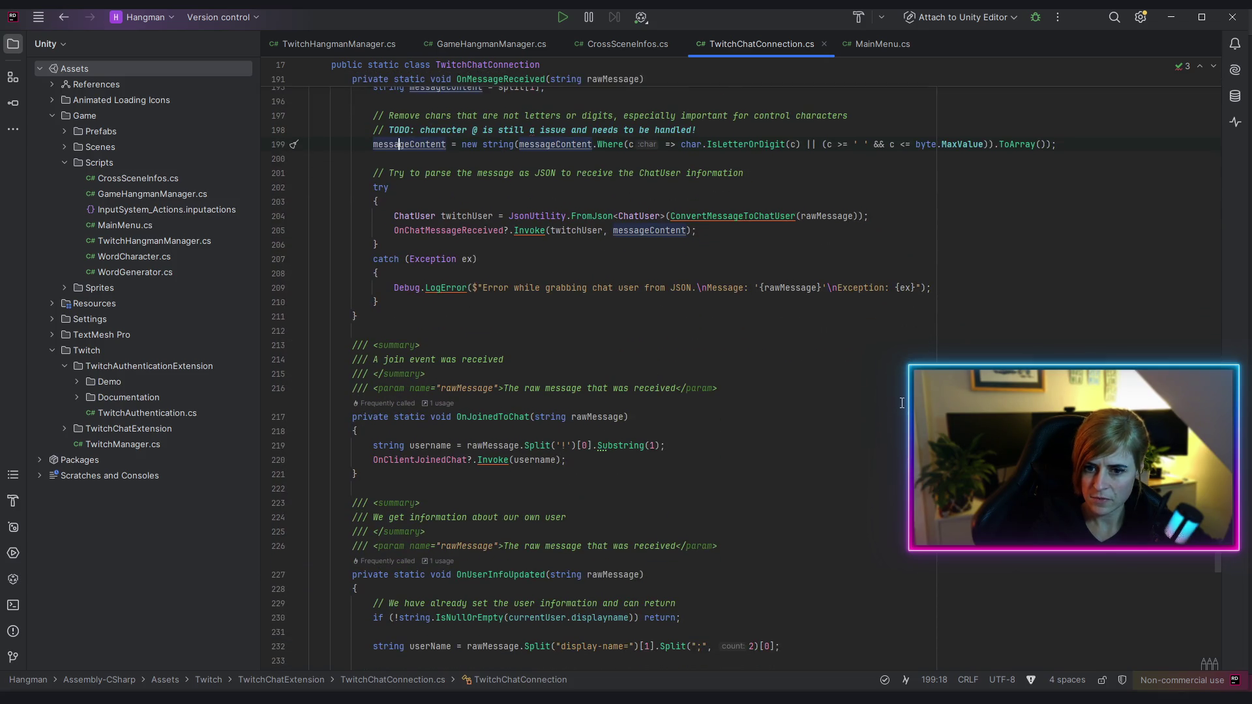
pyautogui.scroll(-4, 876, 391)
pyautogui.scroll(7, 848, 387)
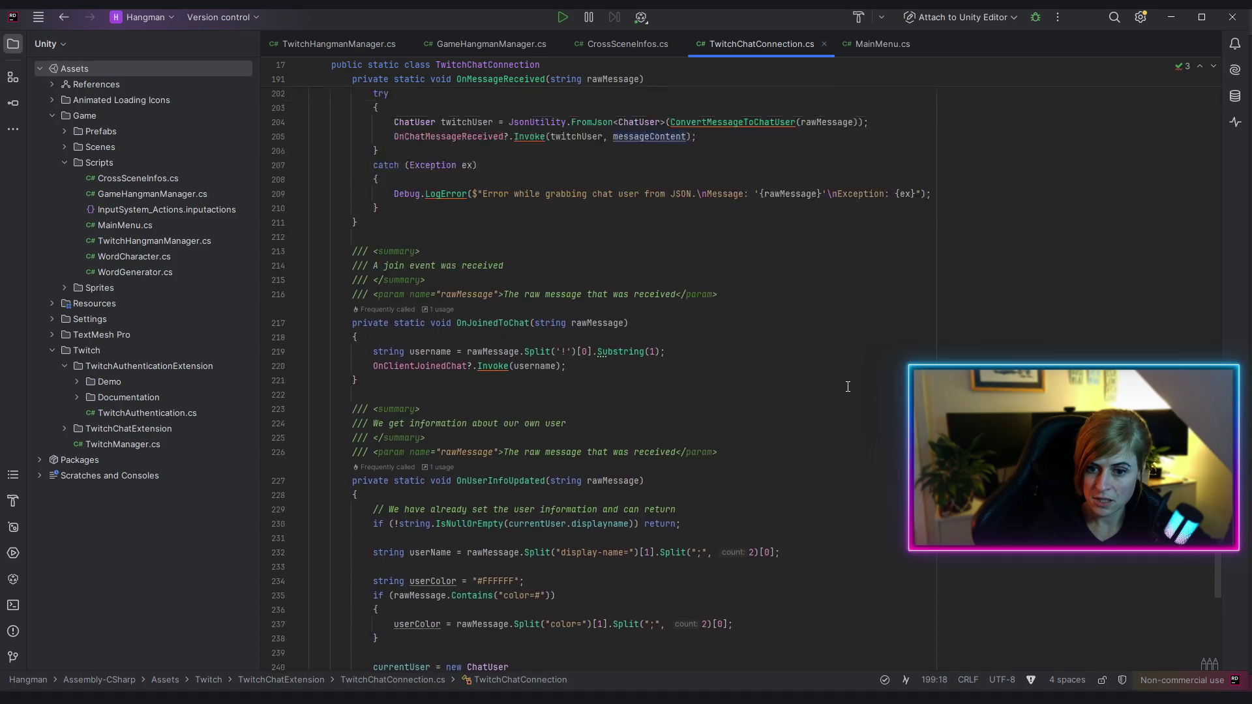
pyautogui.scroll(2, 614, 287)
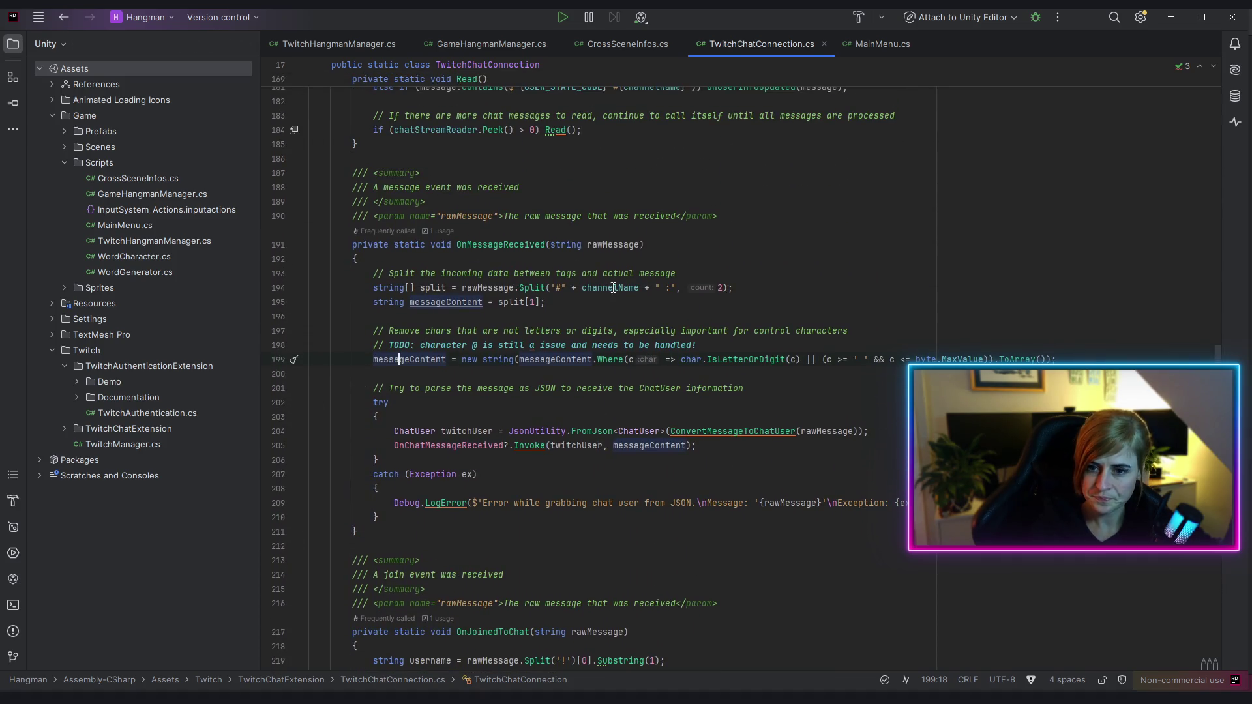
pyautogui.press('End')
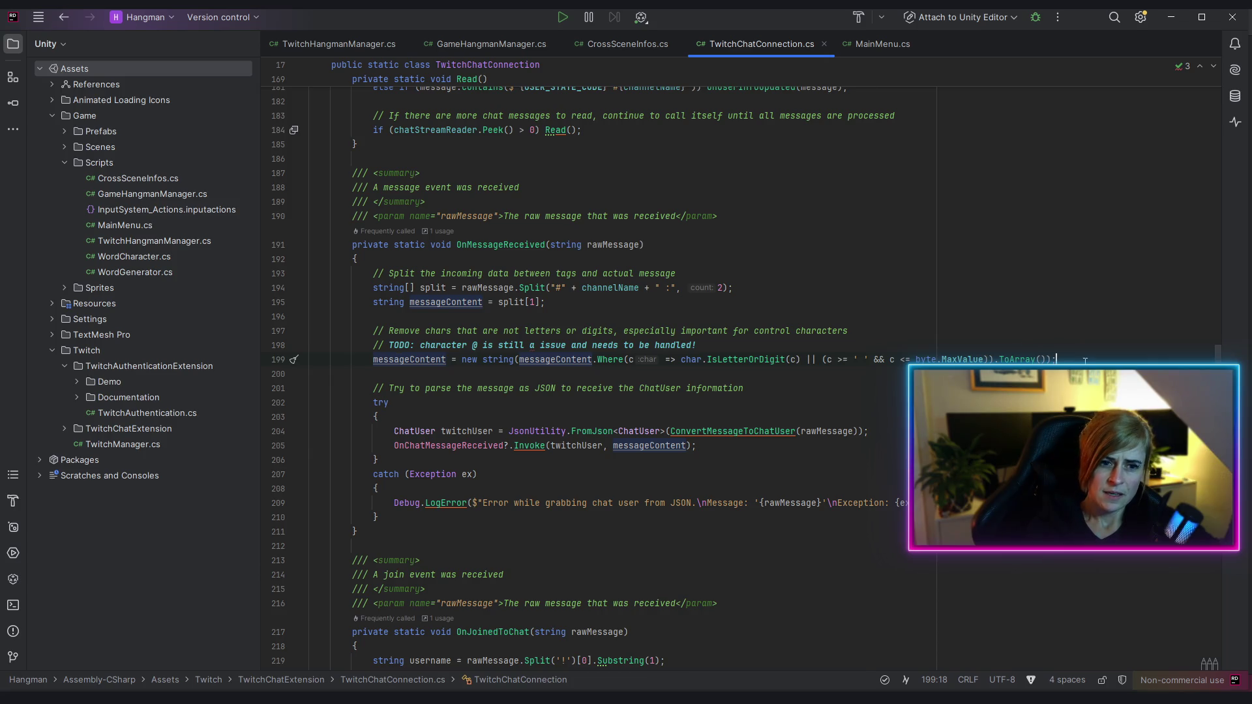
# Add line 201 as messageContent = messageContent.Remove("@"); below the filter statement
pyautogui.press('Return')
pyautogui.press('Return')
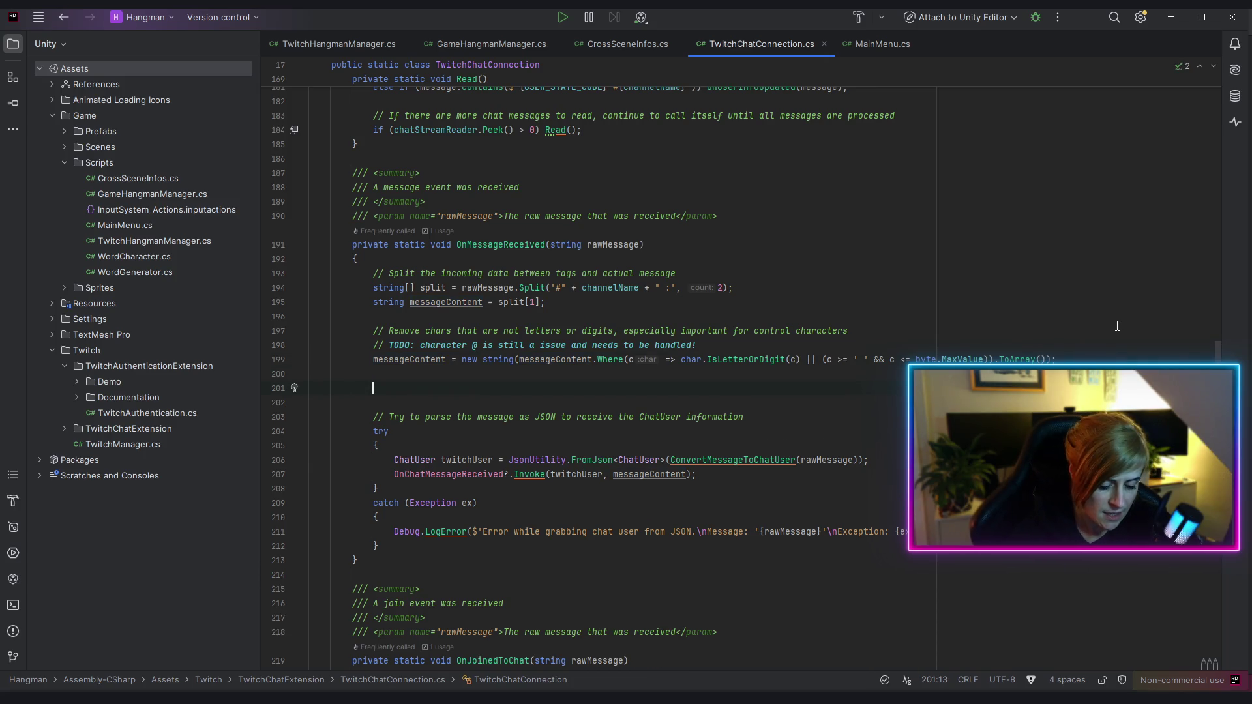
pyautogui.write('mes')
pyautogui.press('Return')
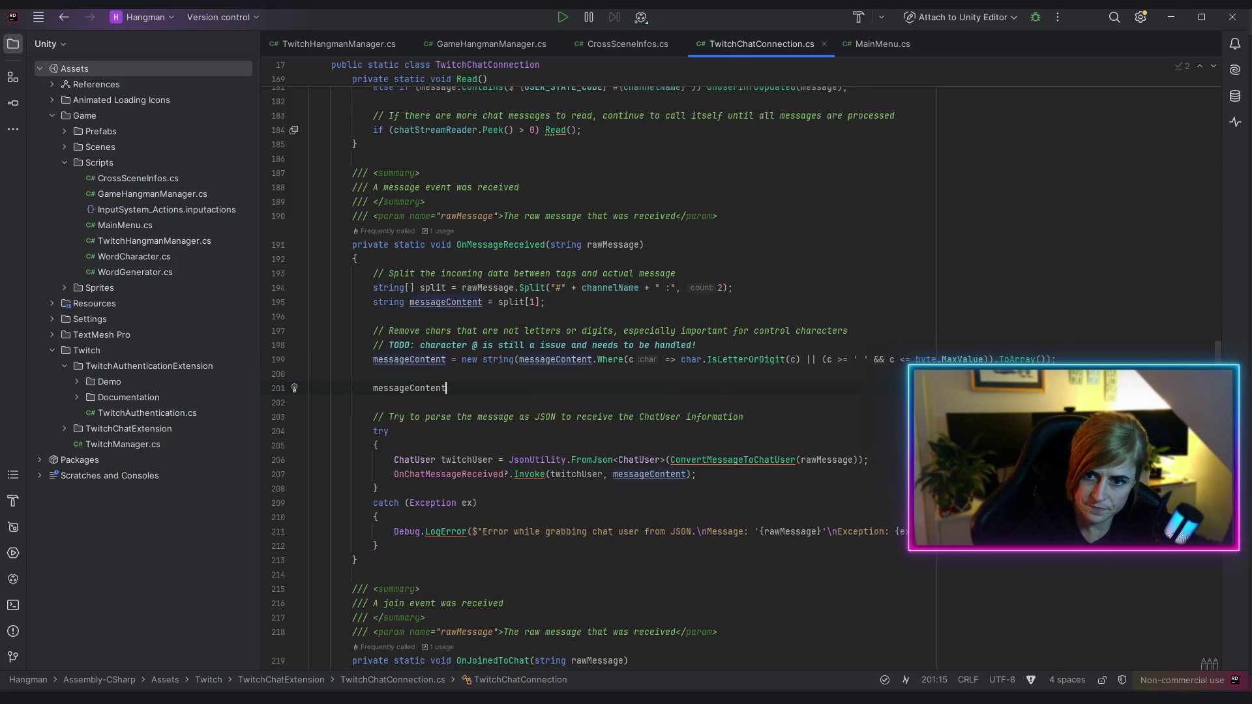
pyautogui.write('.re')
pyautogui.press('Return')
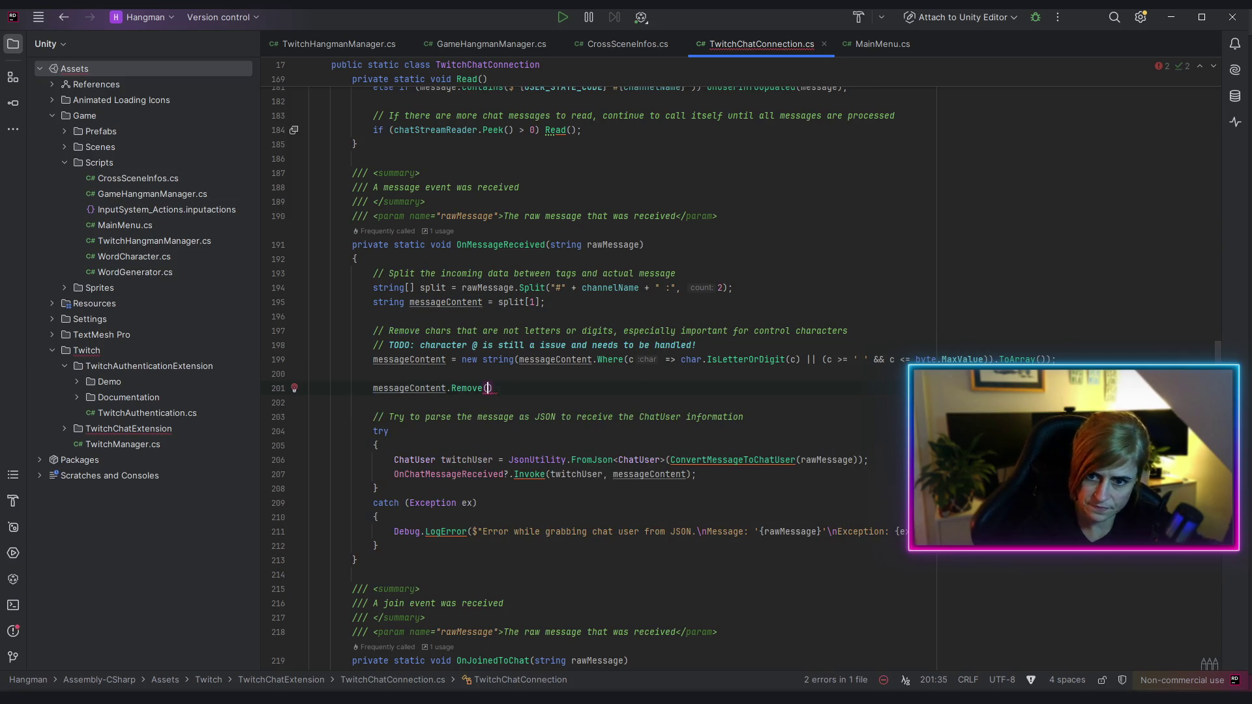
pyautogui.write('"')
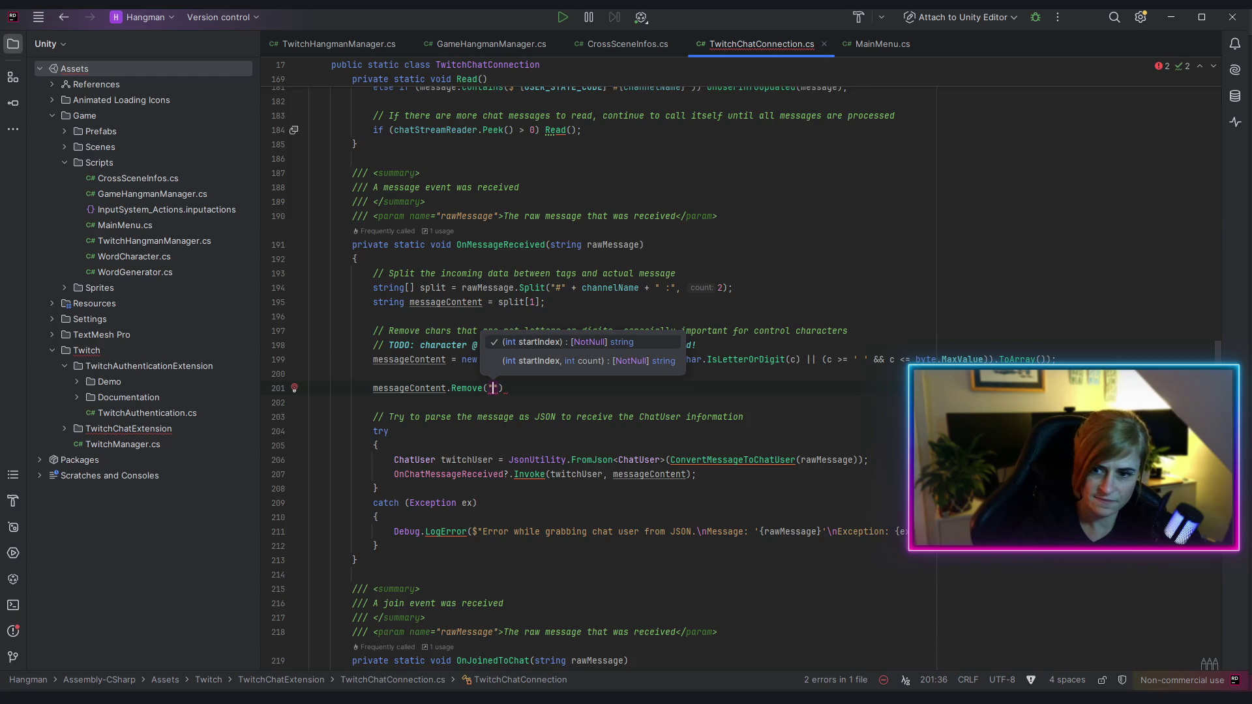
pyautogui.write('@')
pyautogui.press('End')
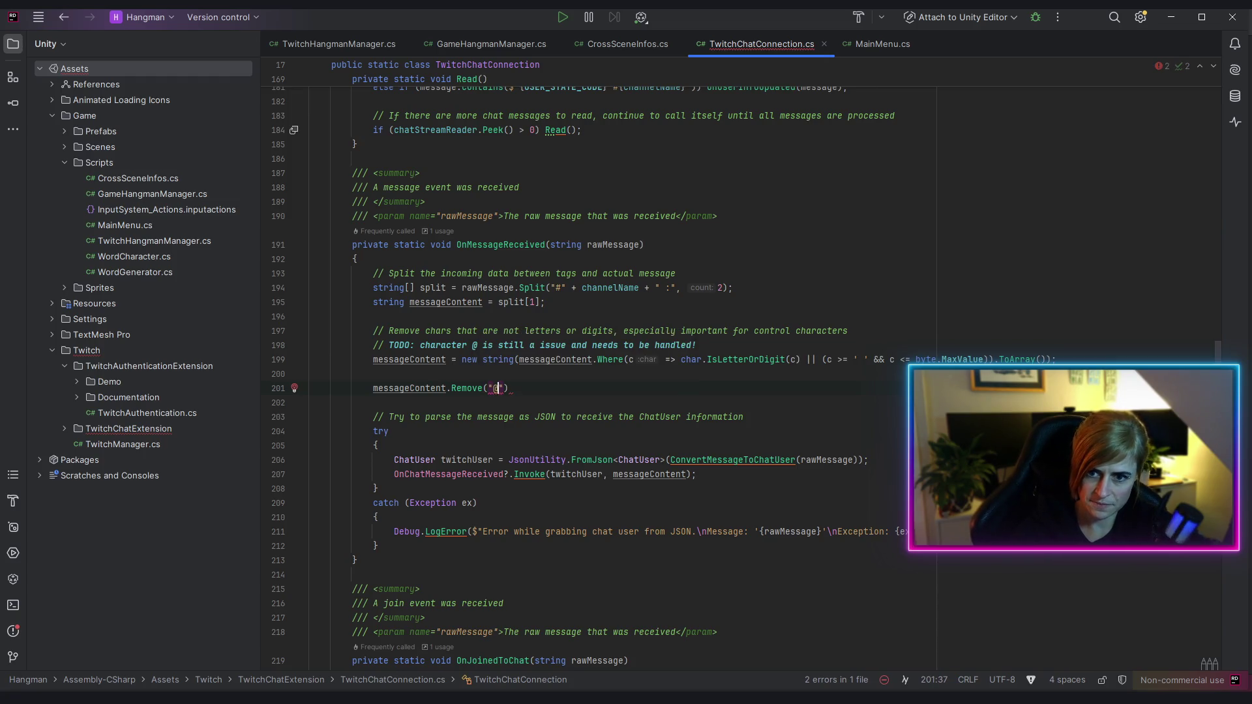
pyautogui.press('Home')
pyautogui.write('message')
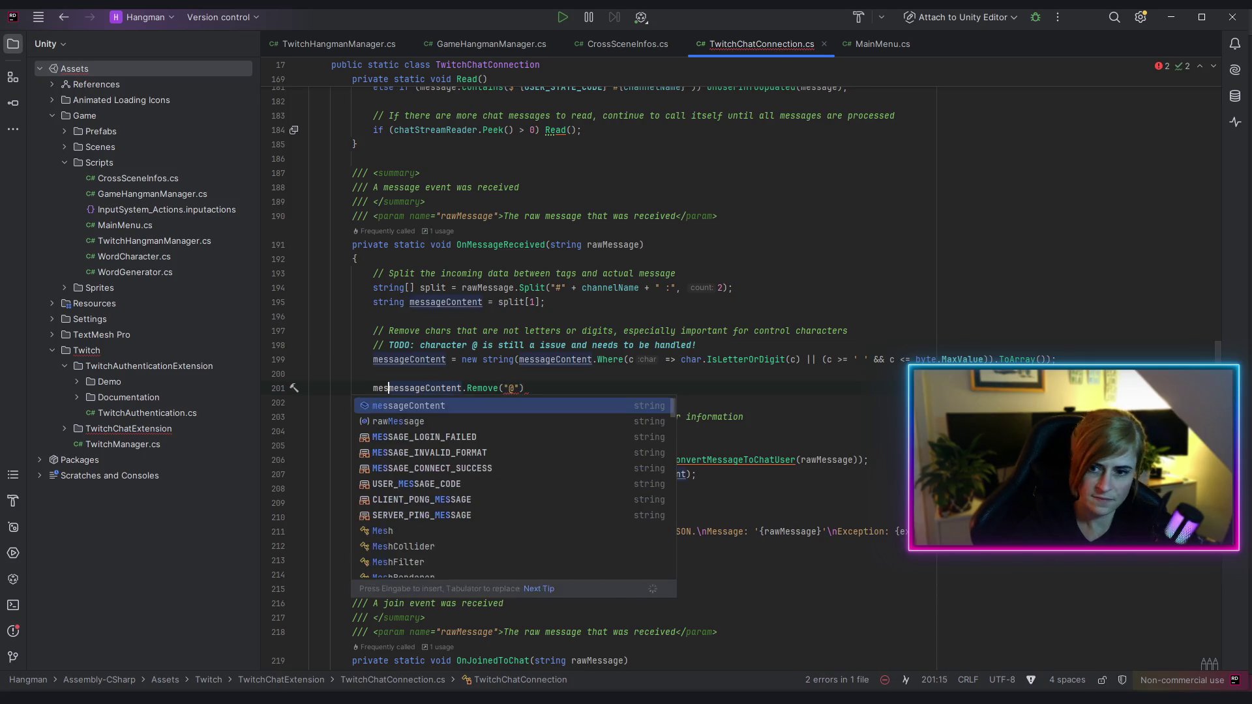
pyautogui.press('Return')
pyautogui.write('=')
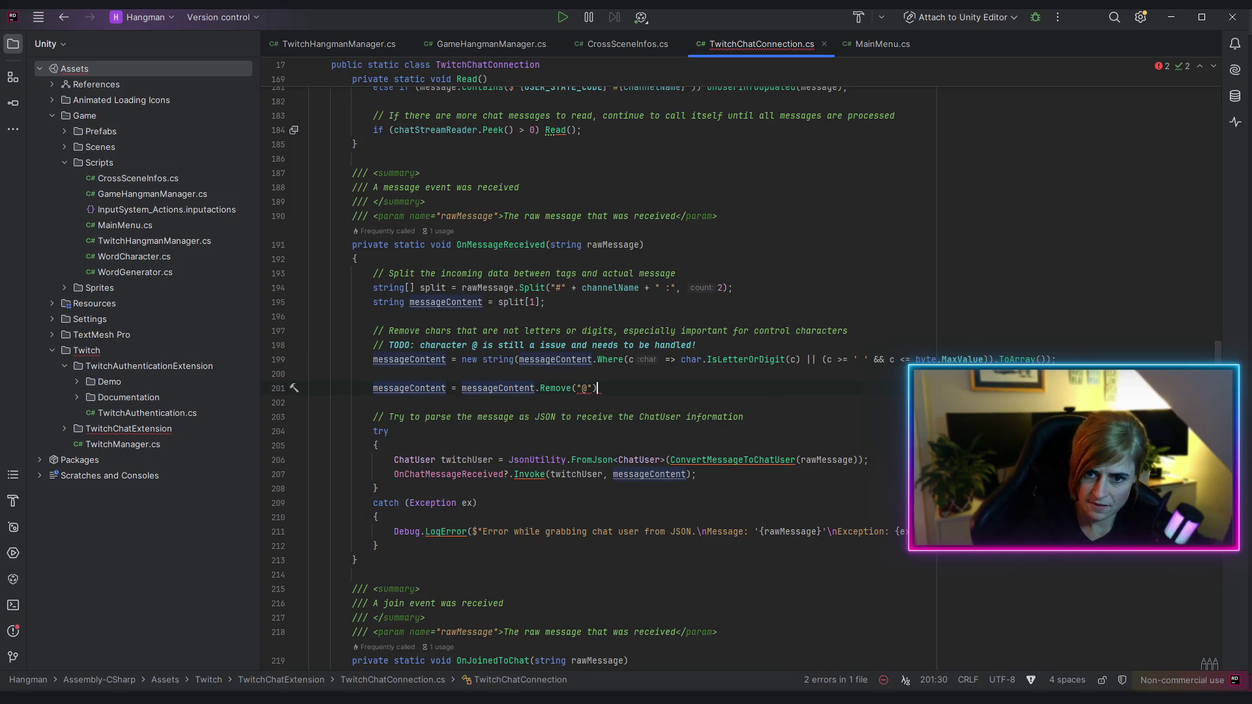
pyautogui.press('End')
pyautogui.write(';')
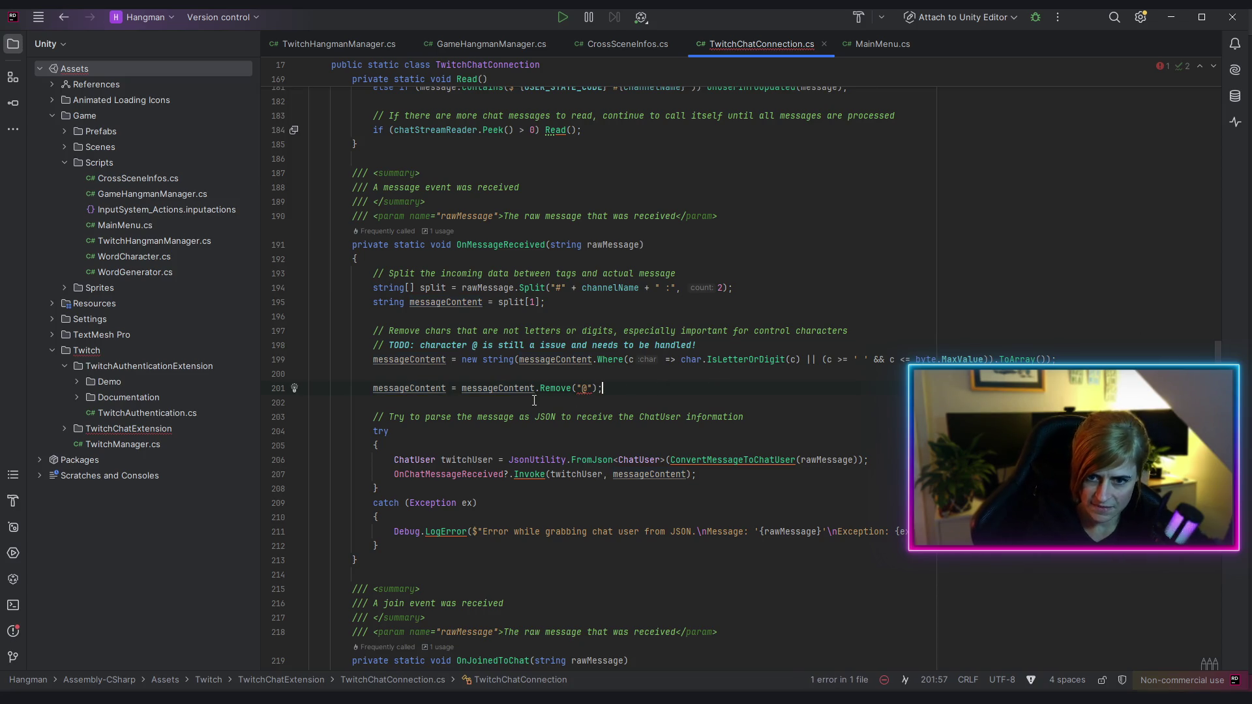
# Replace the Remove call on line 201 with Trim
pyautogui.moveTo(569, 386)
pyautogui.press('Left')
pyautogui.press('BackSpace')
pyautogui.press('BackSpace')
pyautogui.press('BackSpace')
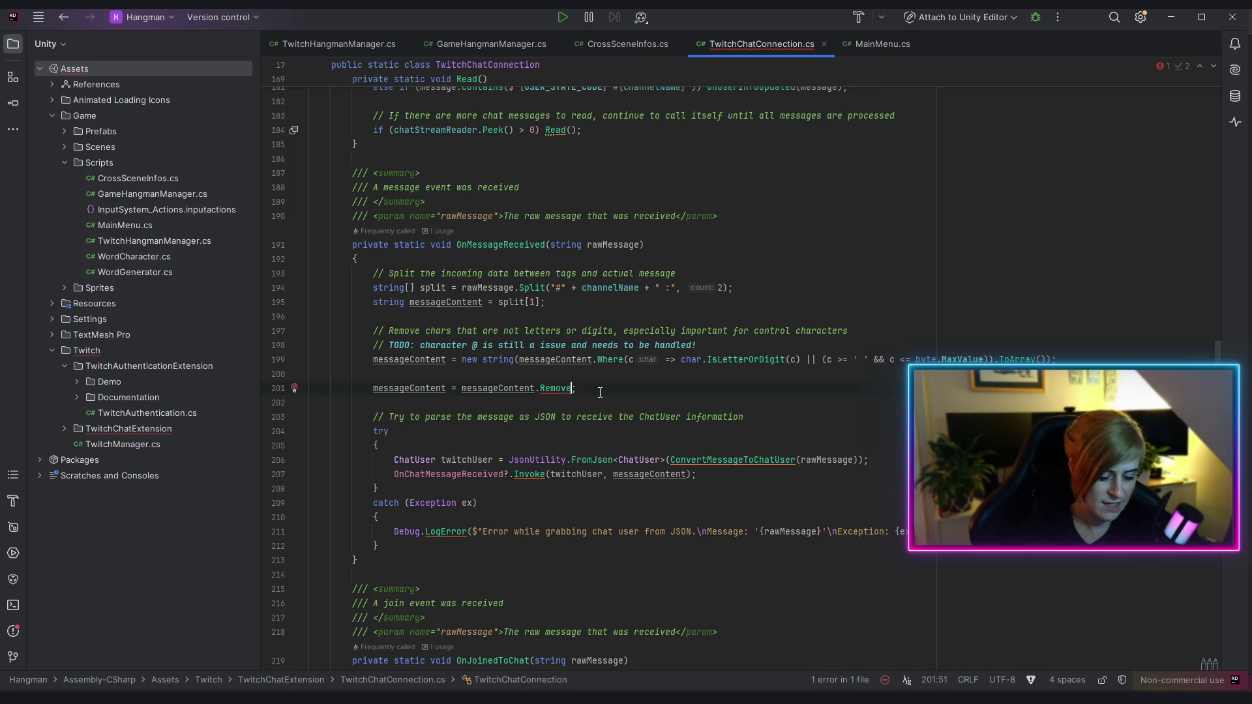
pyautogui.press('BackSpace')
pyautogui.write('e')
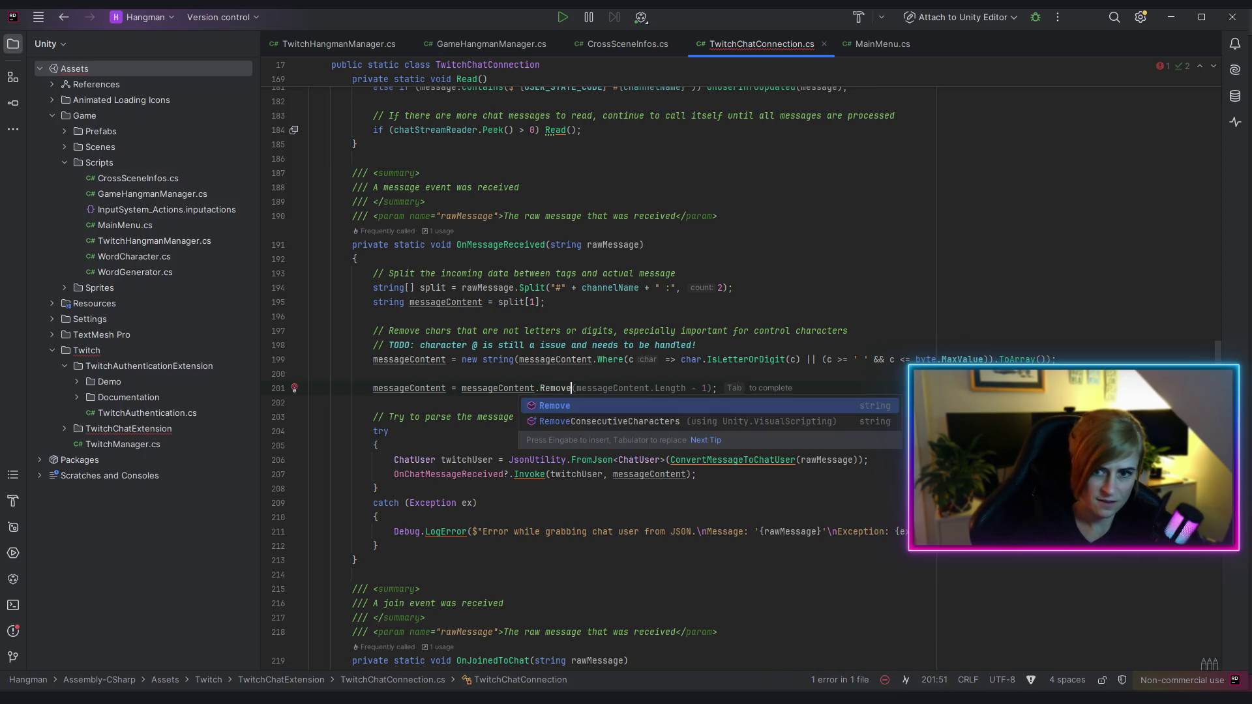
pyautogui.press('BackSpace')
pyautogui.press('BackSpace')
pyautogui.press('BackSpace')
pyautogui.write('tr')
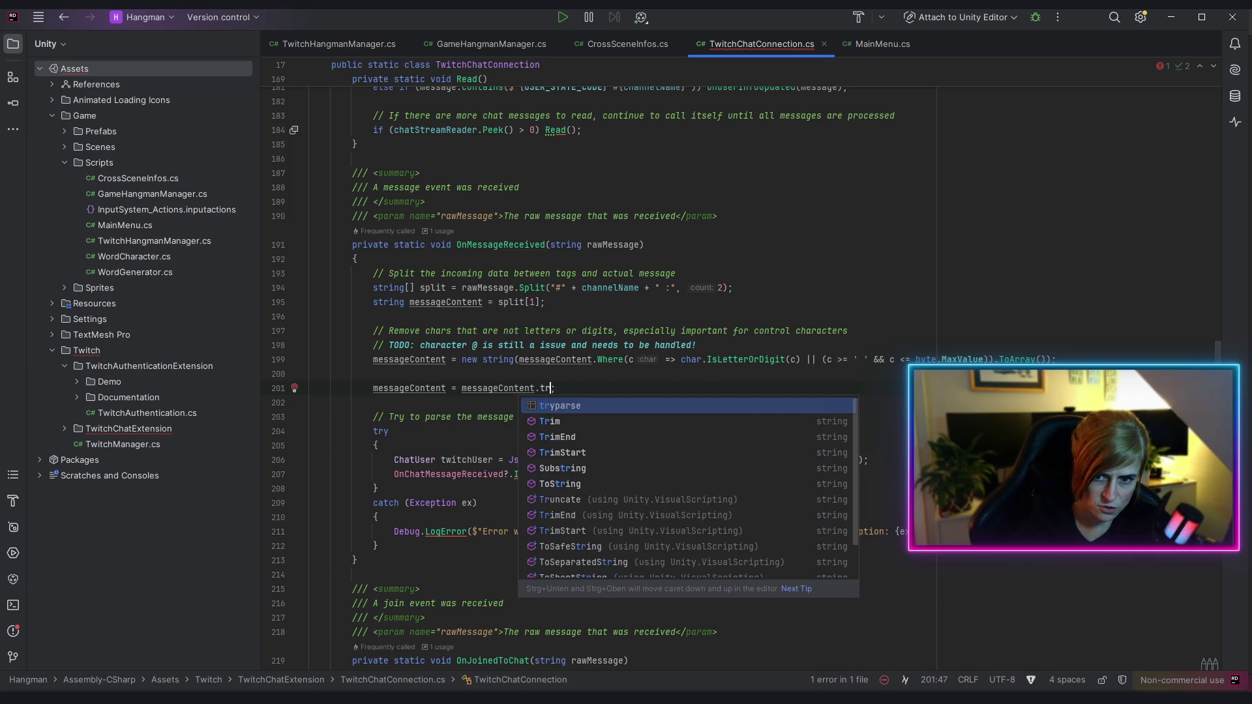
pyautogui.write('im')
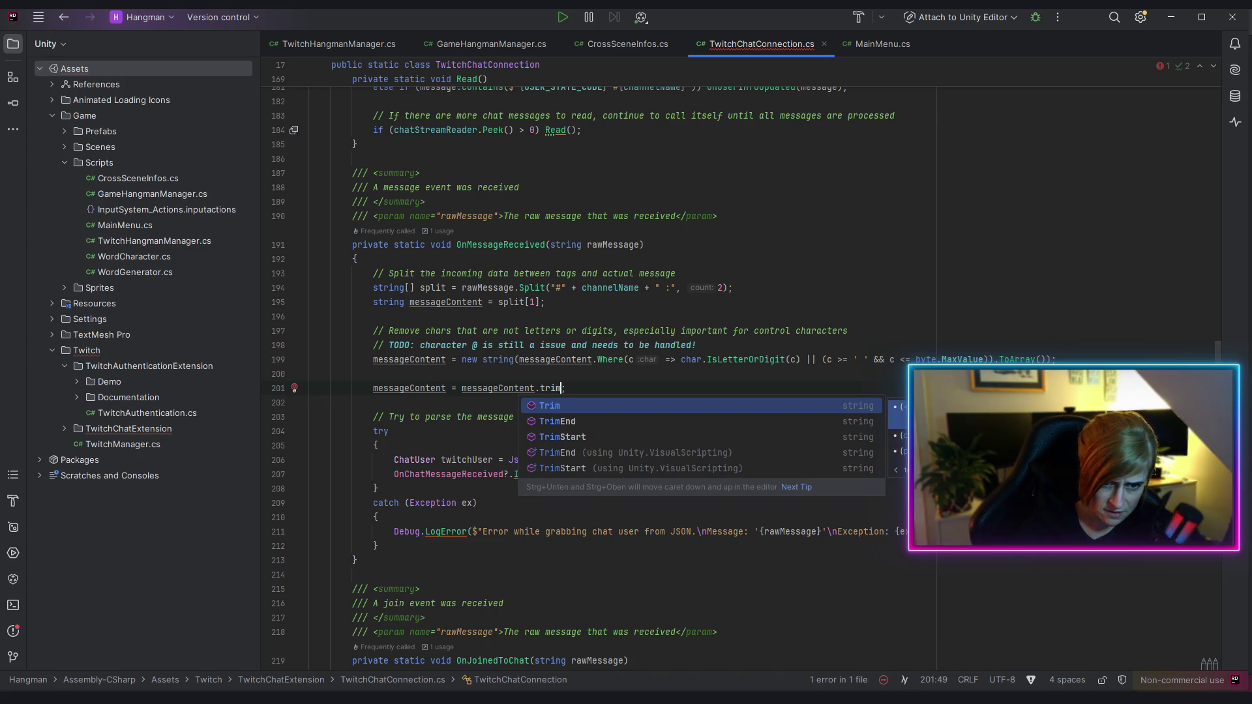
pyautogui.press('Return')
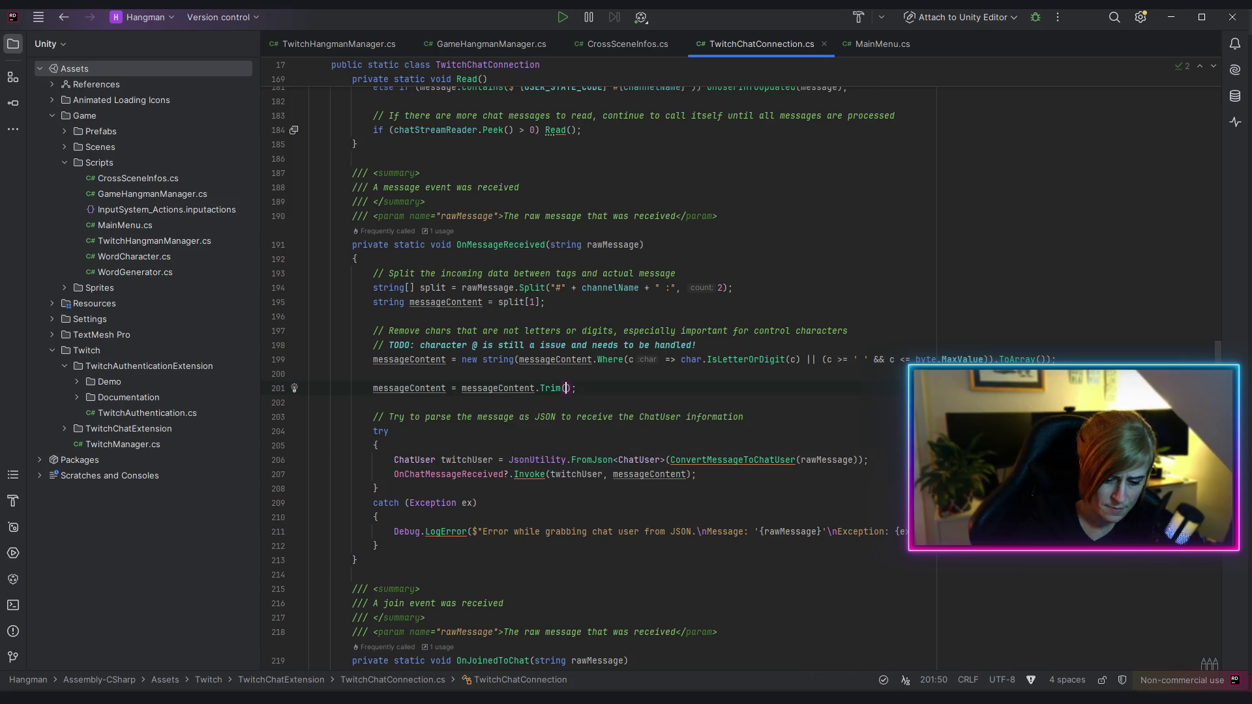
# Change the Trim argument to the char literal '@'
pyautogui.write('"@')
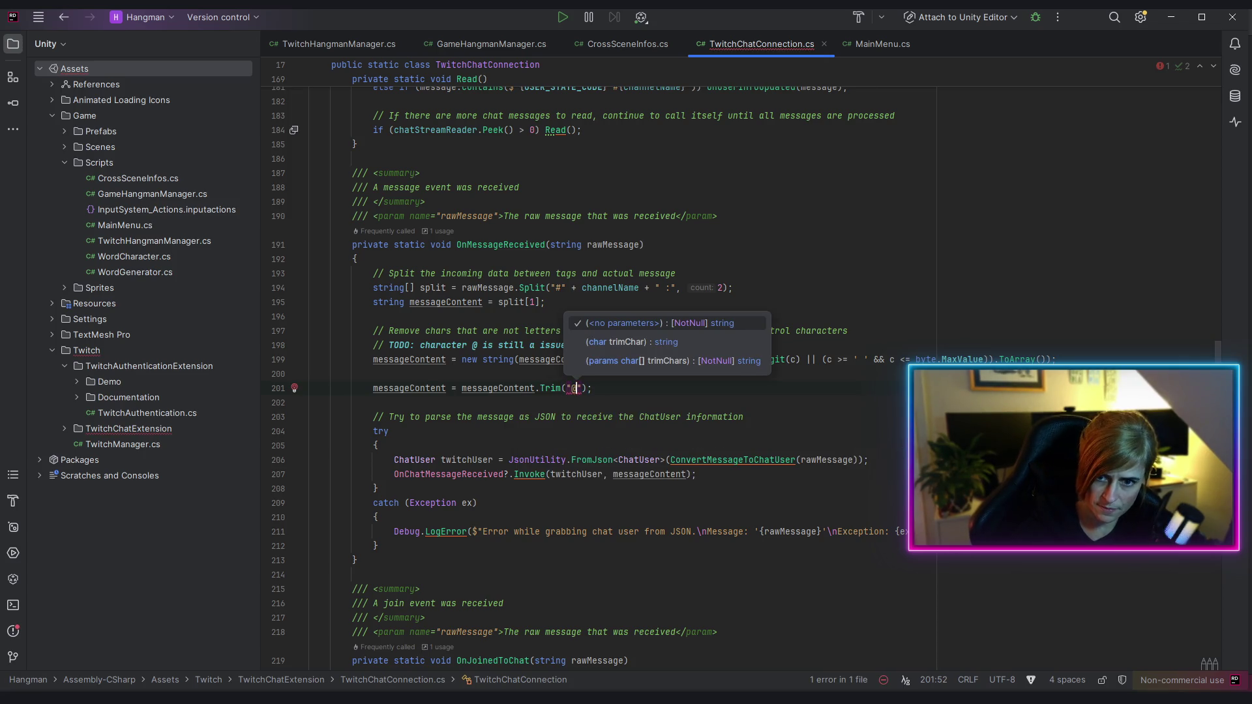
pyautogui.press('Left')
pyautogui.press('Left')
pyautogui.write("'")
pyautogui.press('Delete')
pyautogui.write("'")
pyautogui.press('Right')
pyautogui.press('Delete')
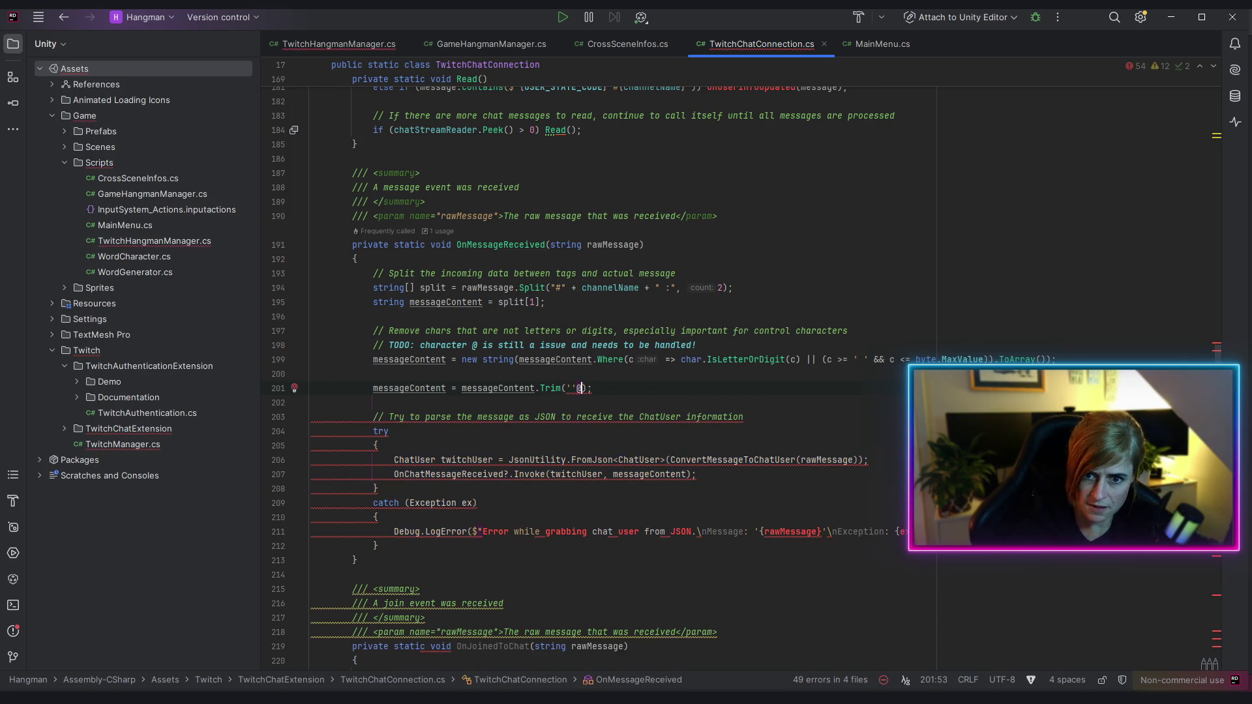
pyautogui.press('Left')
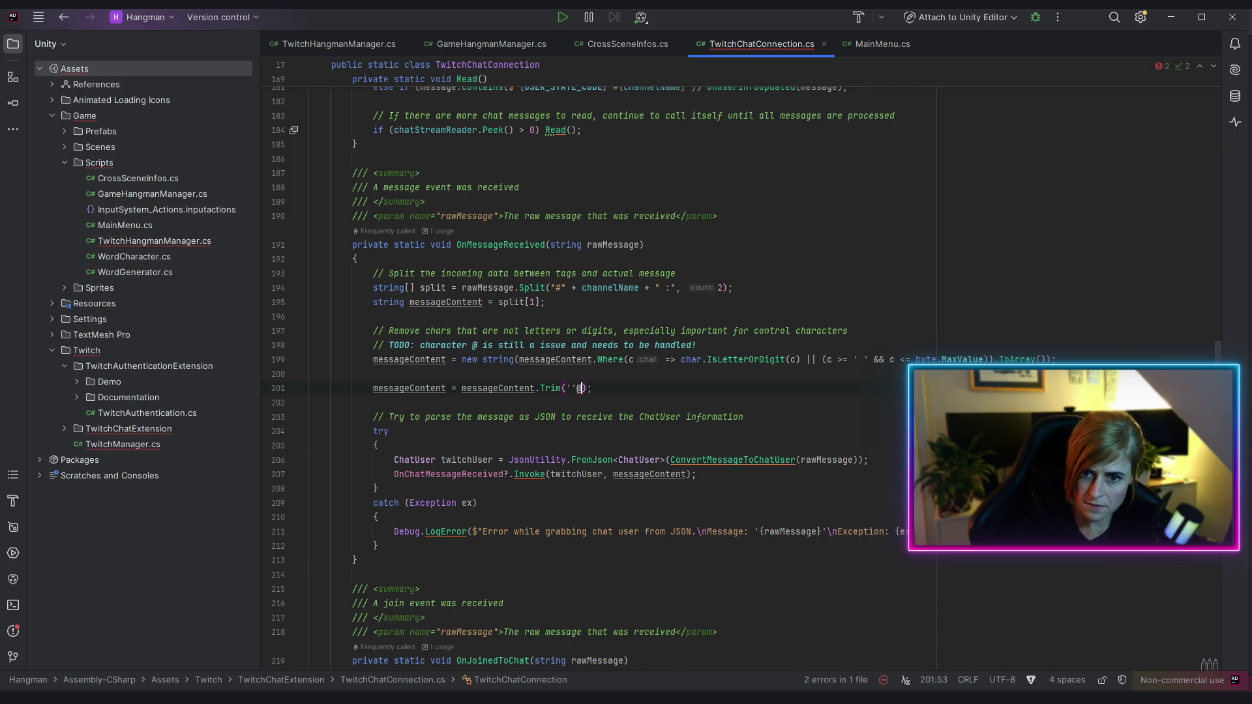
pyautogui.write('@')
pyautogui.press('Delete')
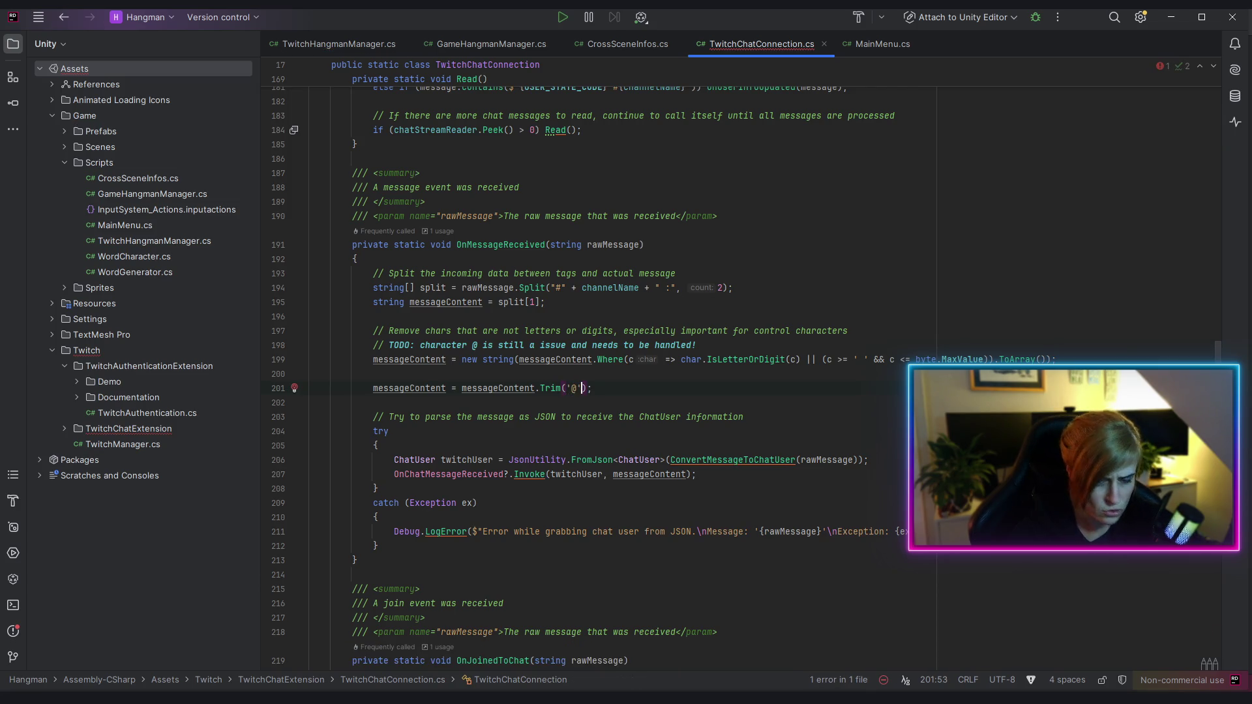
pyautogui.click(660, 417)
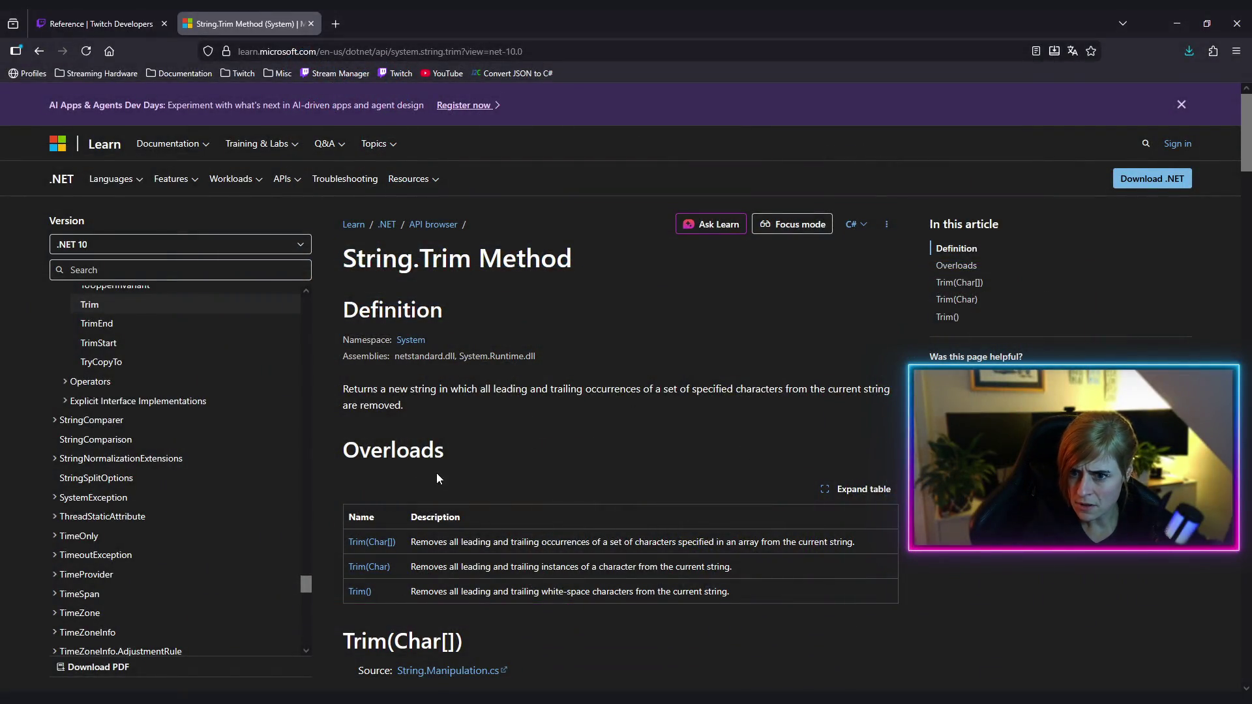
# Read the Trim description, then scroll through the Trim(Char[]) parameters and the banner-string example
pyautogui.moveTo(463, 383)
pyautogui.mouseDown()
pyautogui.moveTo(604, 400)
pyautogui.moveTo(696, 391)
pyautogui.moveTo(758, 415)
pyautogui.mouseUp()
pyautogui.click(612, 412)
pyautogui.click(684, 416)
pyautogui.click(691, 418)
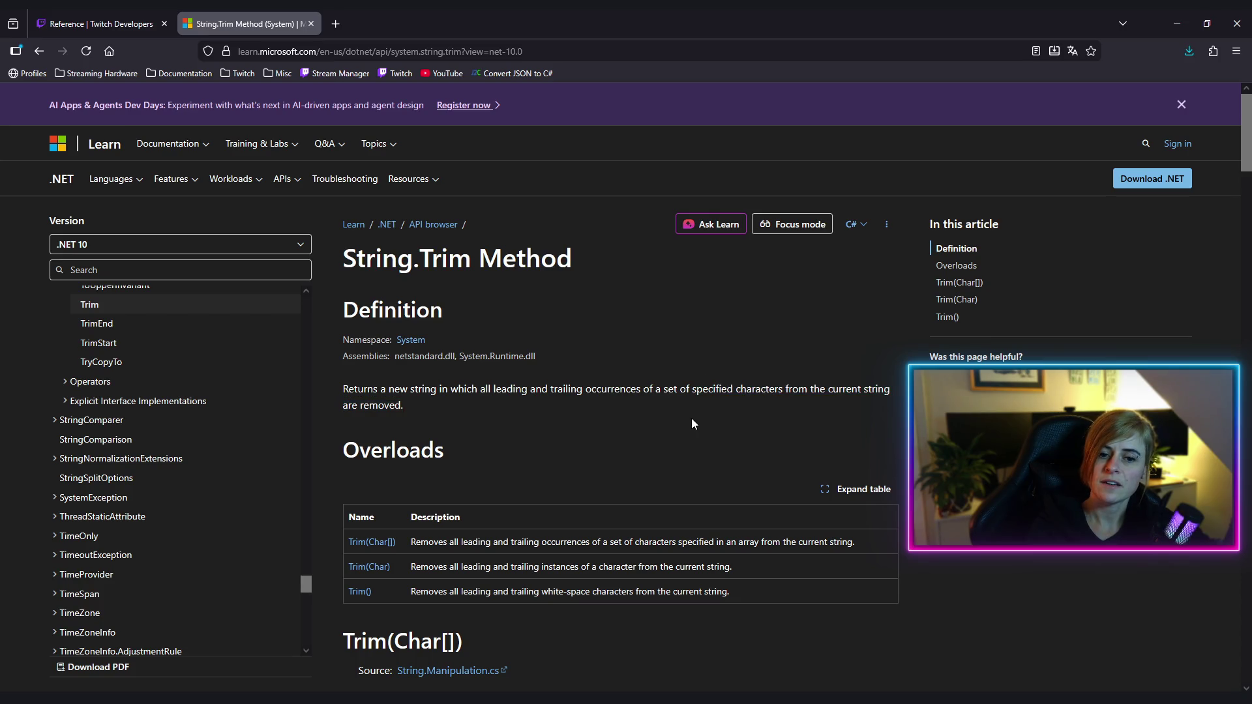
pyautogui.scroll(-2, 627, 412)
pyautogui.scroll(-1, 624, 409)
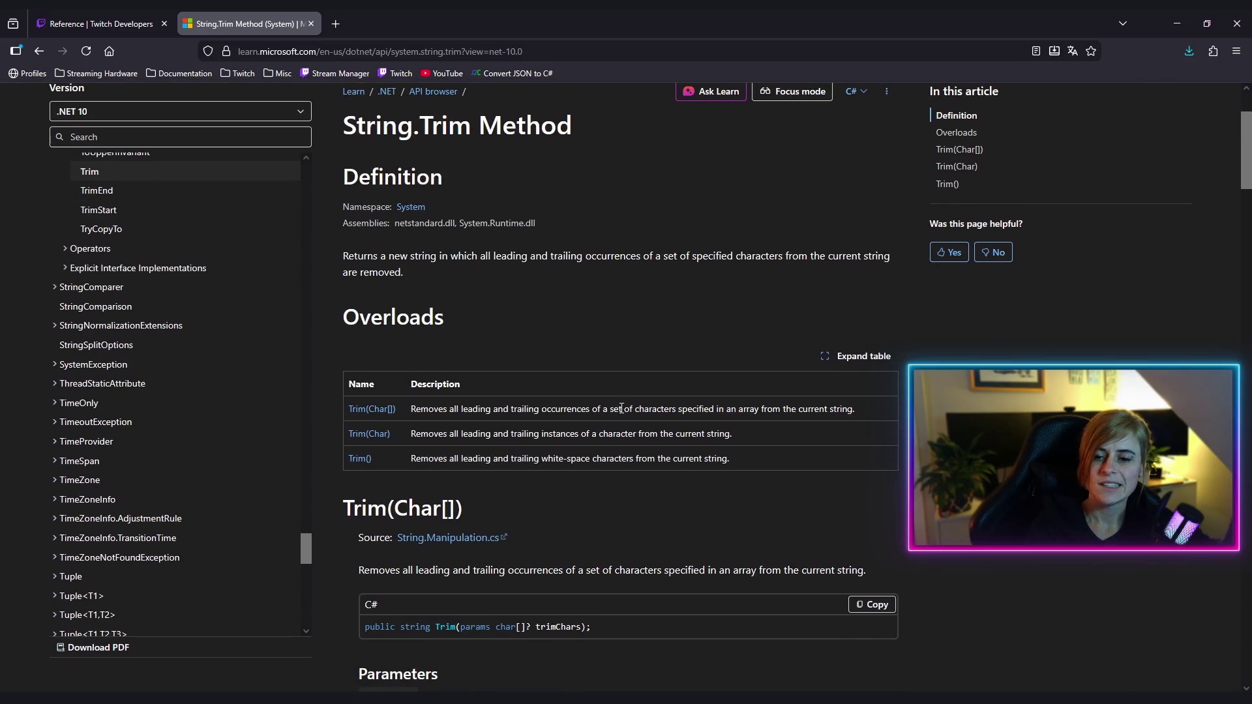
pyautogui.scroll(-2, 621, 409)
pyautogui.scroll(-3, 620, 412)
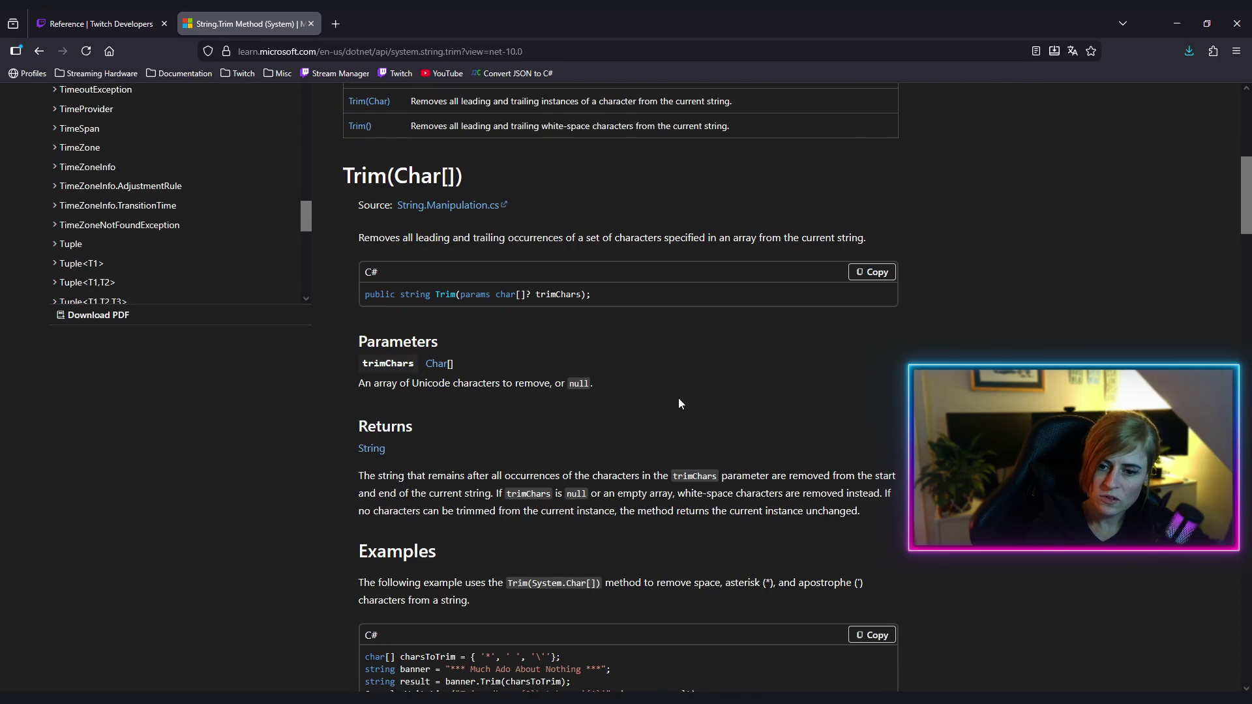
pyautogui.scroll(-3, 671, 408)
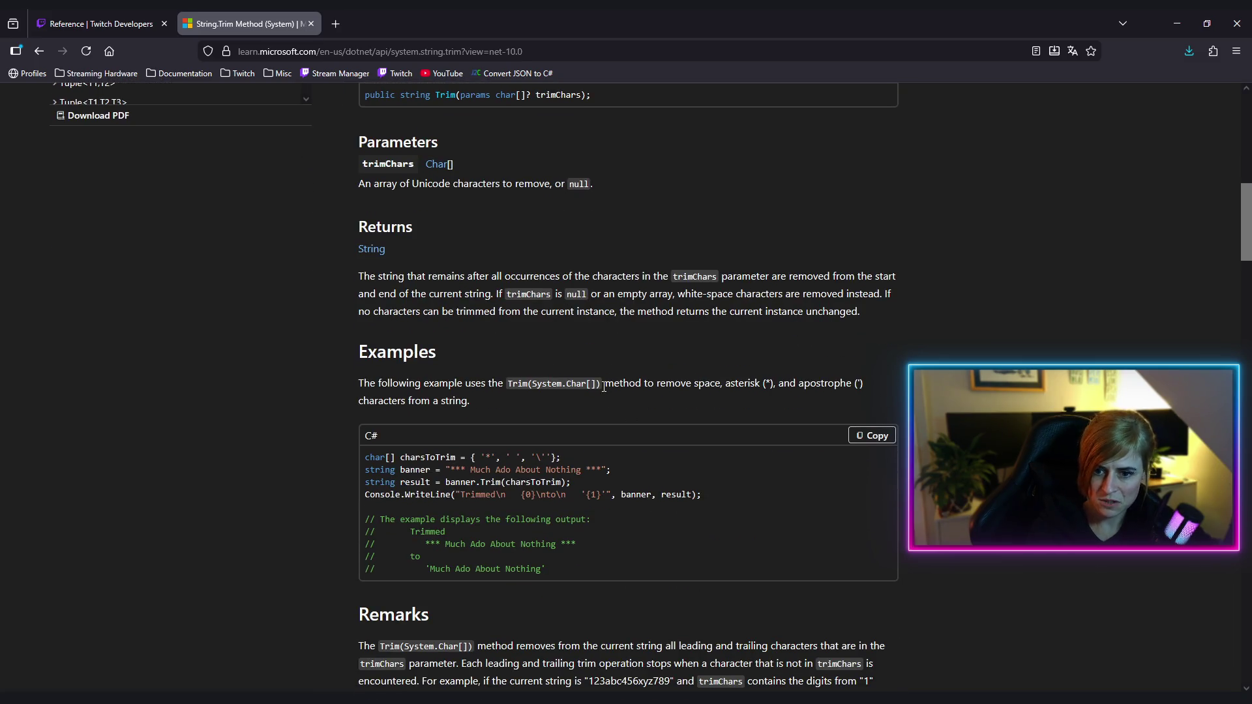
pyautogui.scroll(3, 648, 419)
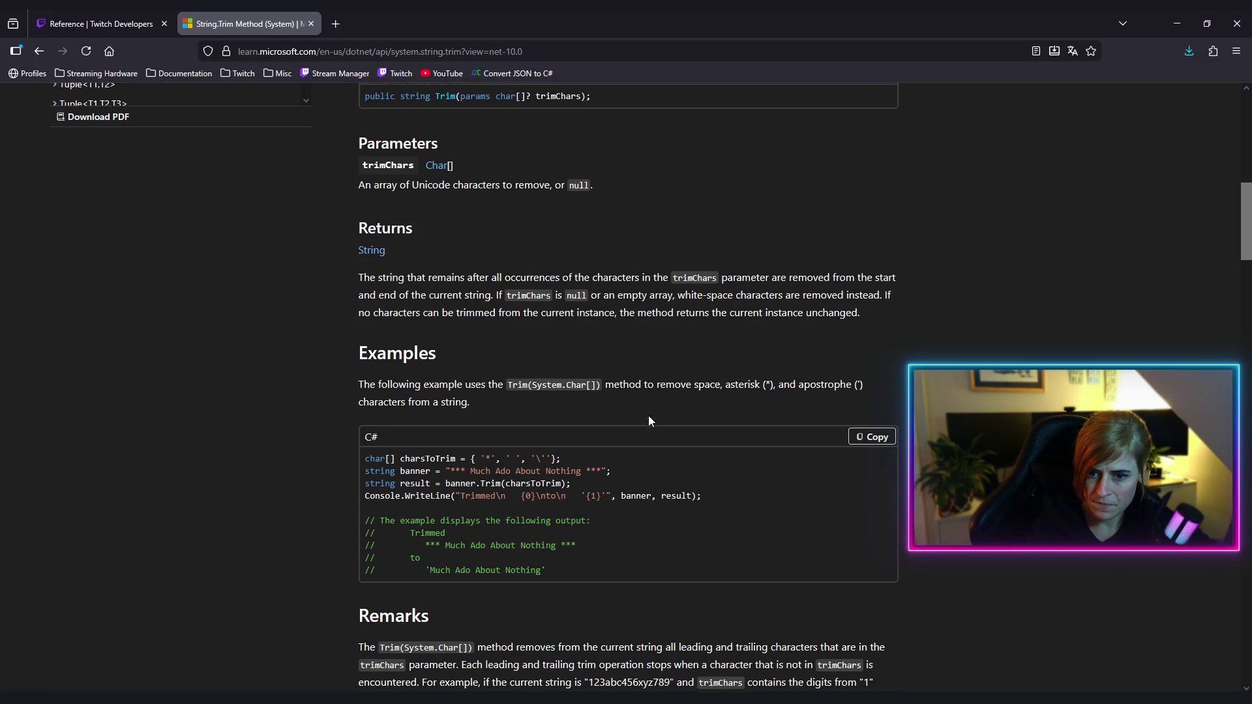
# Minimize the browser, bring up the Hangman Unity editor, and inspect the 18:10:30 and 18:10:43 JSON errors
pyautogui.click(1175, 23)
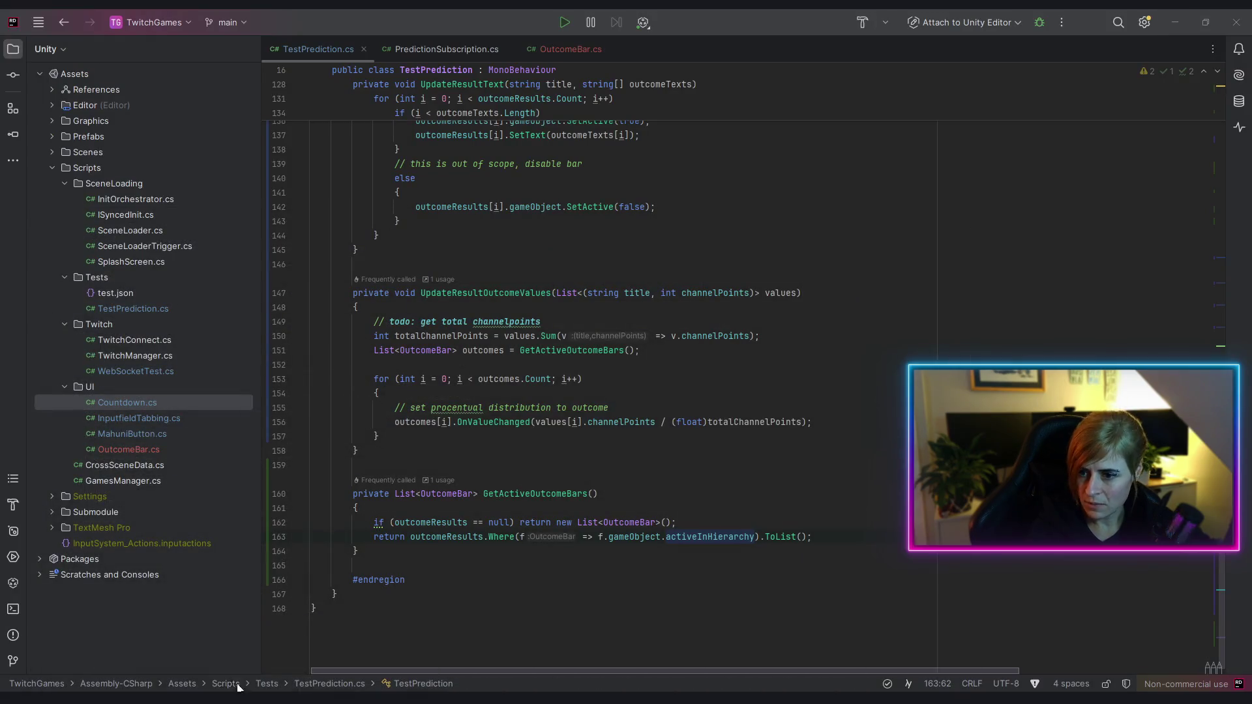
pyautogui.moveTo(281, 698)
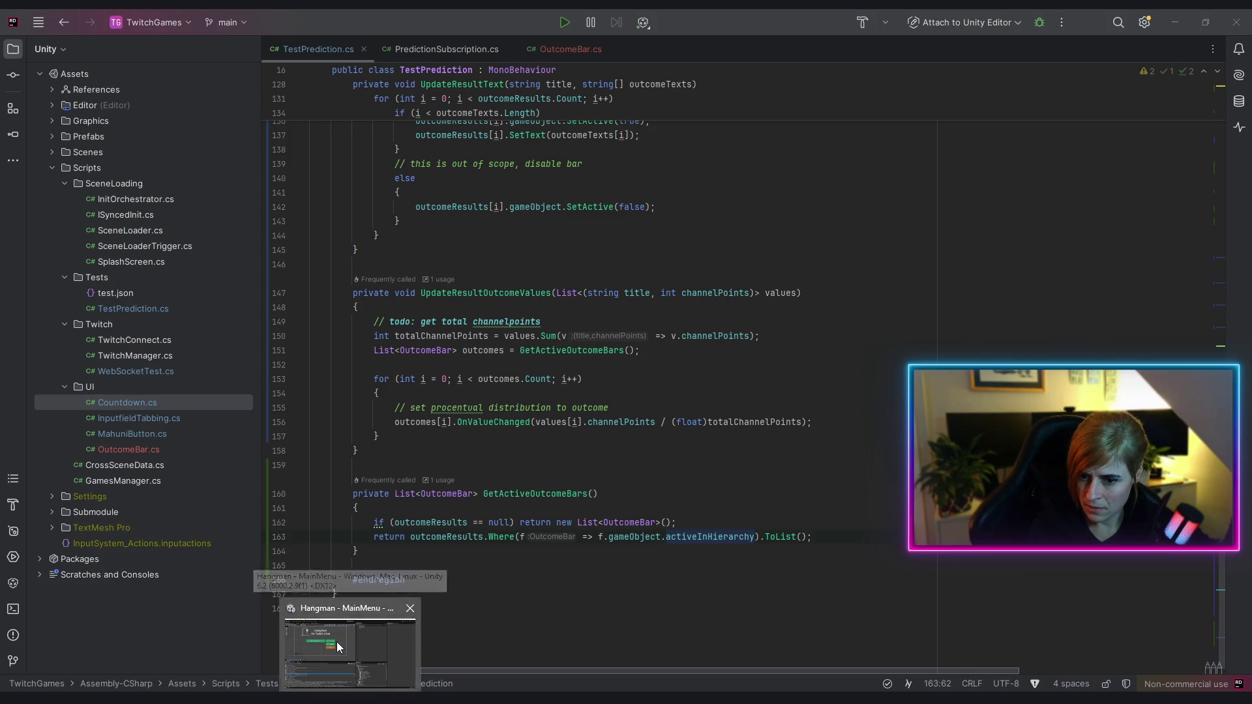
pyautogui.click(290, 610)
pyautogui.click(145, 501)
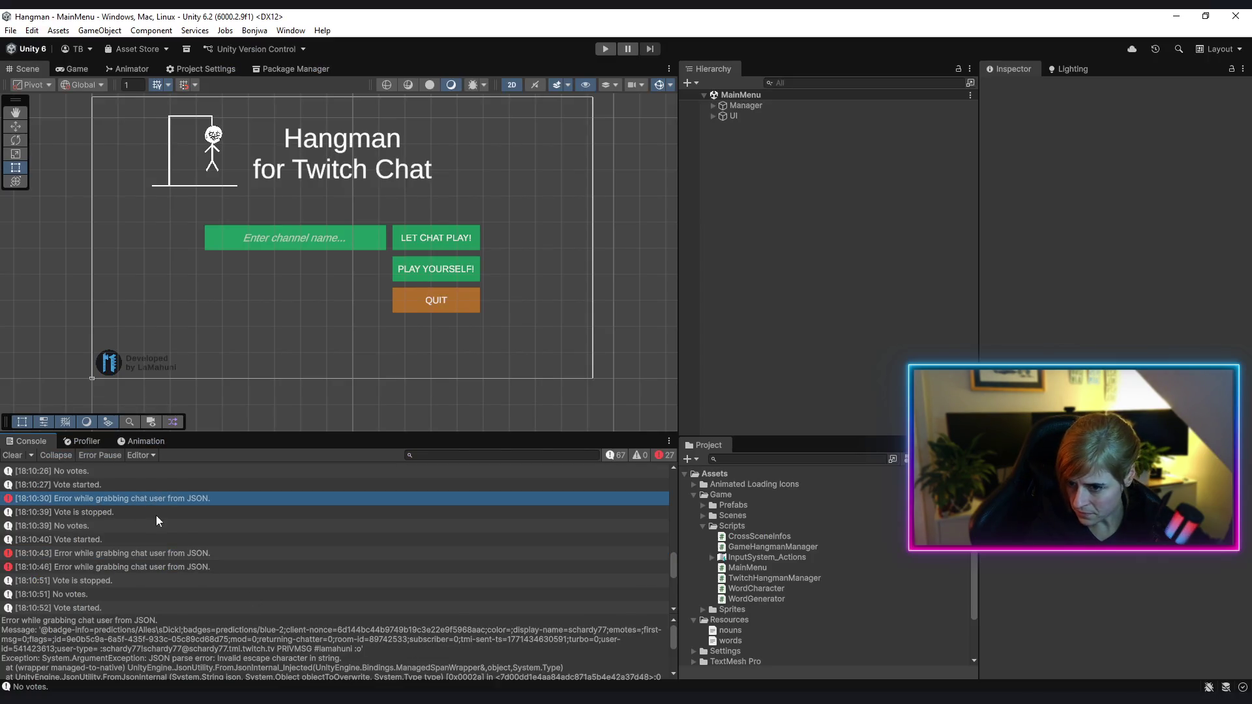
pyautogui.click(45, 636)
pyautogui.click(55, 554)
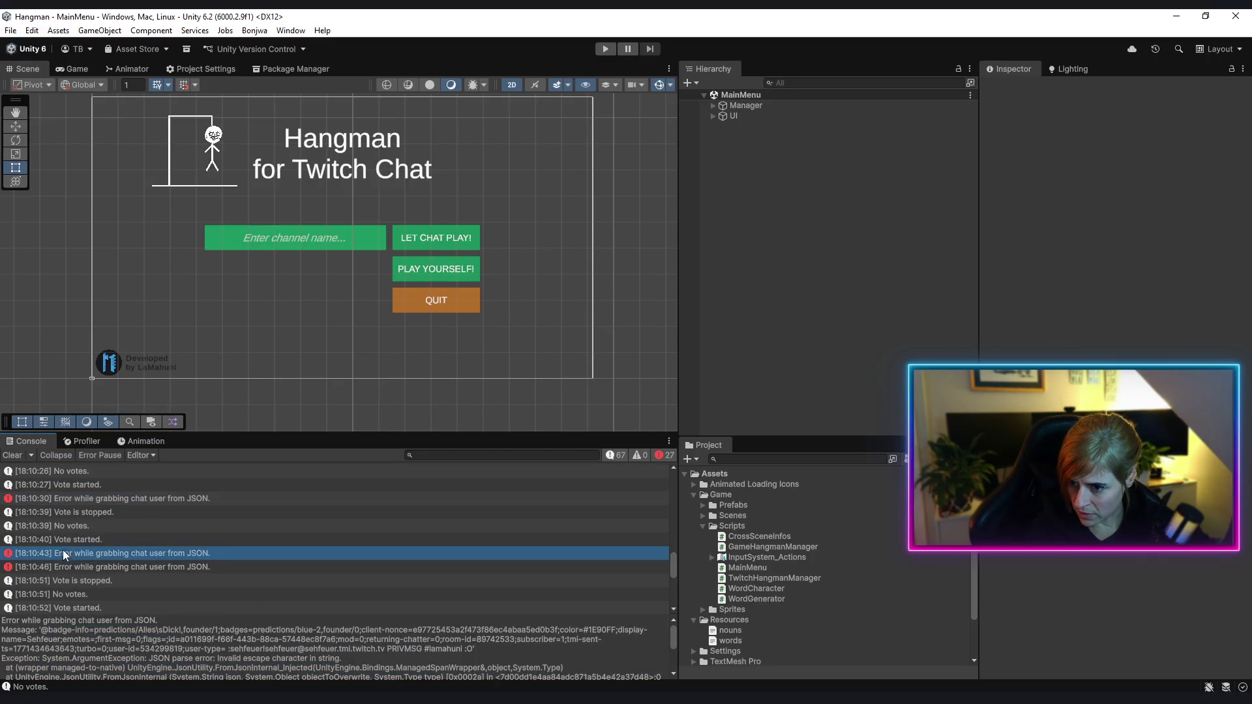
pyautogui.click(48, 638)
# Open the code that logged the JSON error in Rider, then switch back to the Hangman Unity project
pyautogui.doubleClick(93, 556)
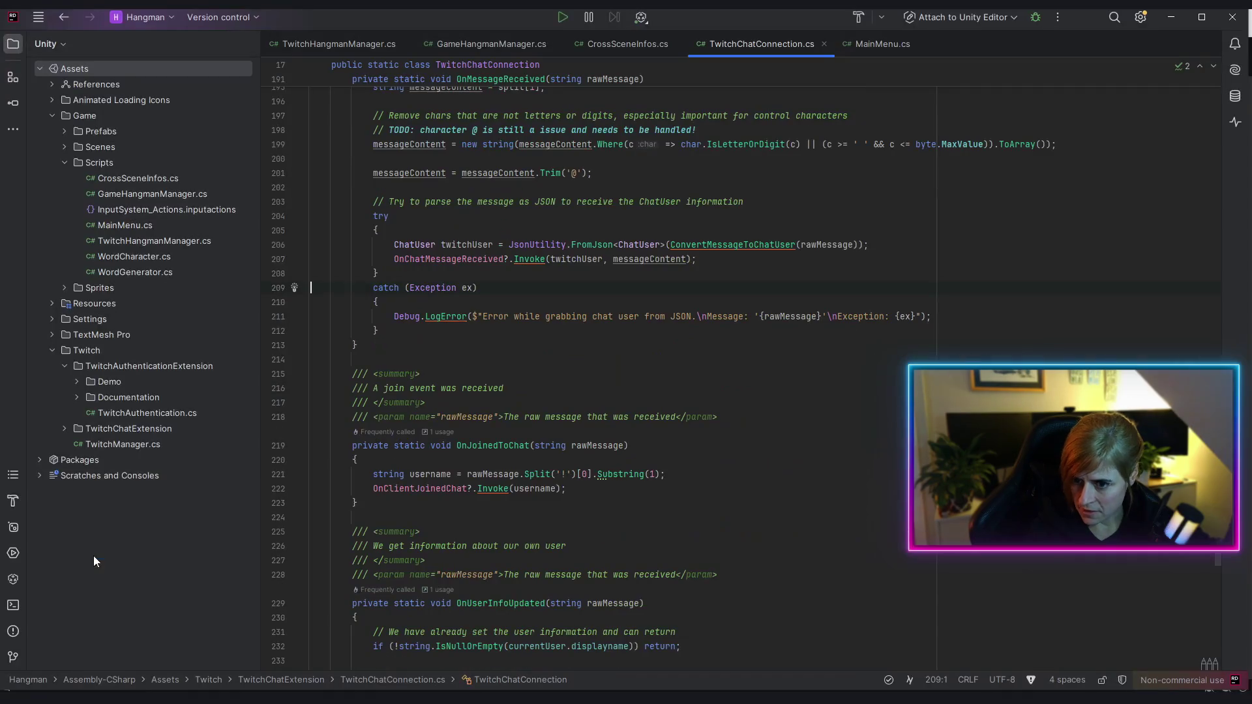
pyautogui.scroll(3, 508, 414)
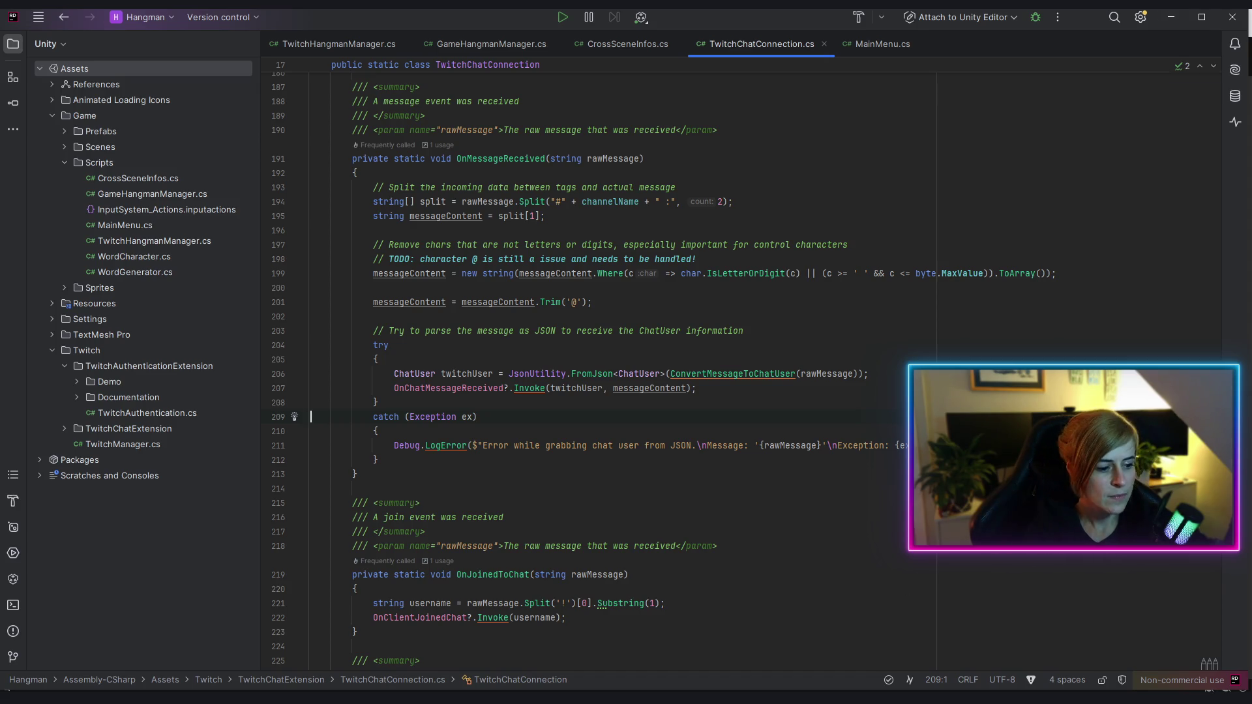
pyautogui.hotkey('alt', 'Tab')
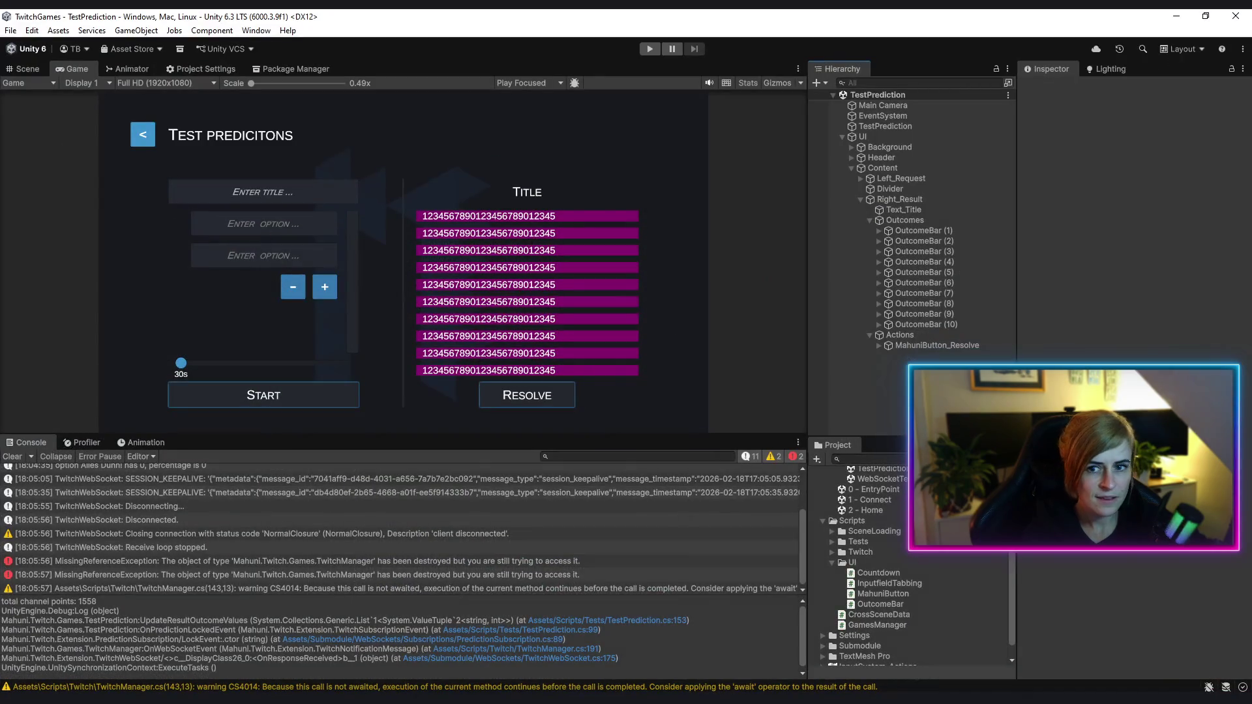
pyautogui.hotkey('alt', 'Tab')
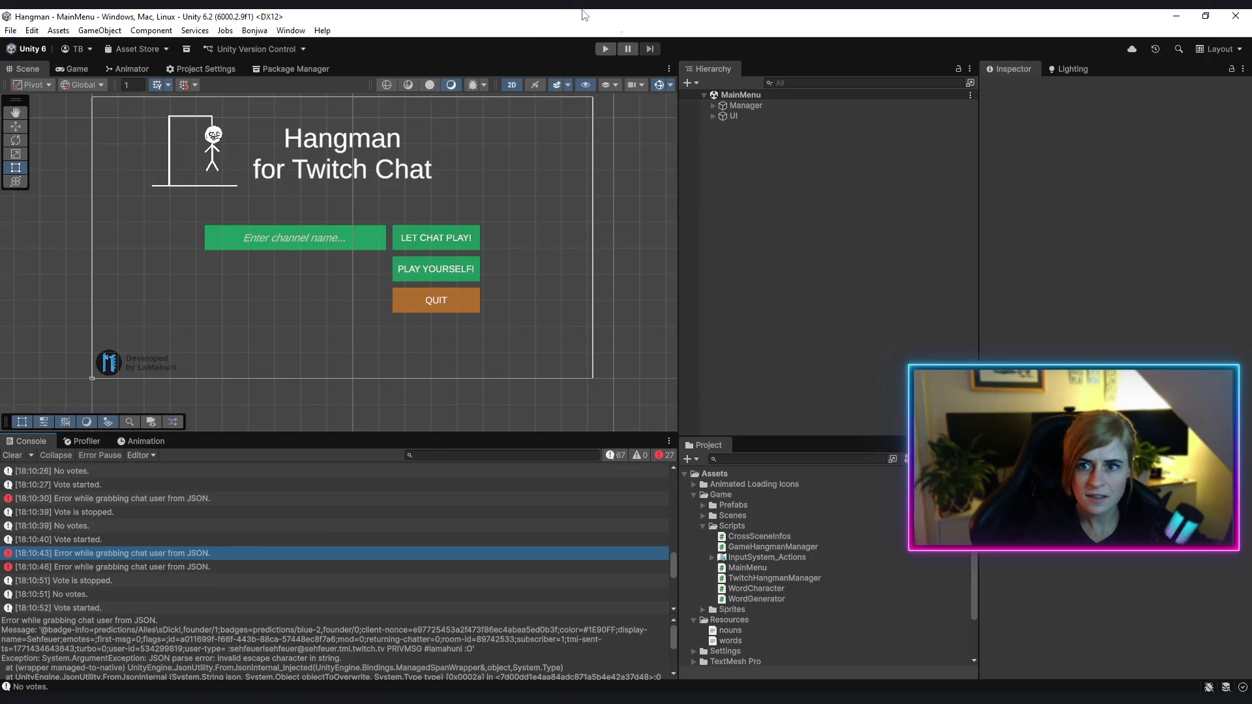
# Run Hangman in play mode, then open the new JSON error's logging line in Rider from its stack trace
pyautogui.click(605, 49)
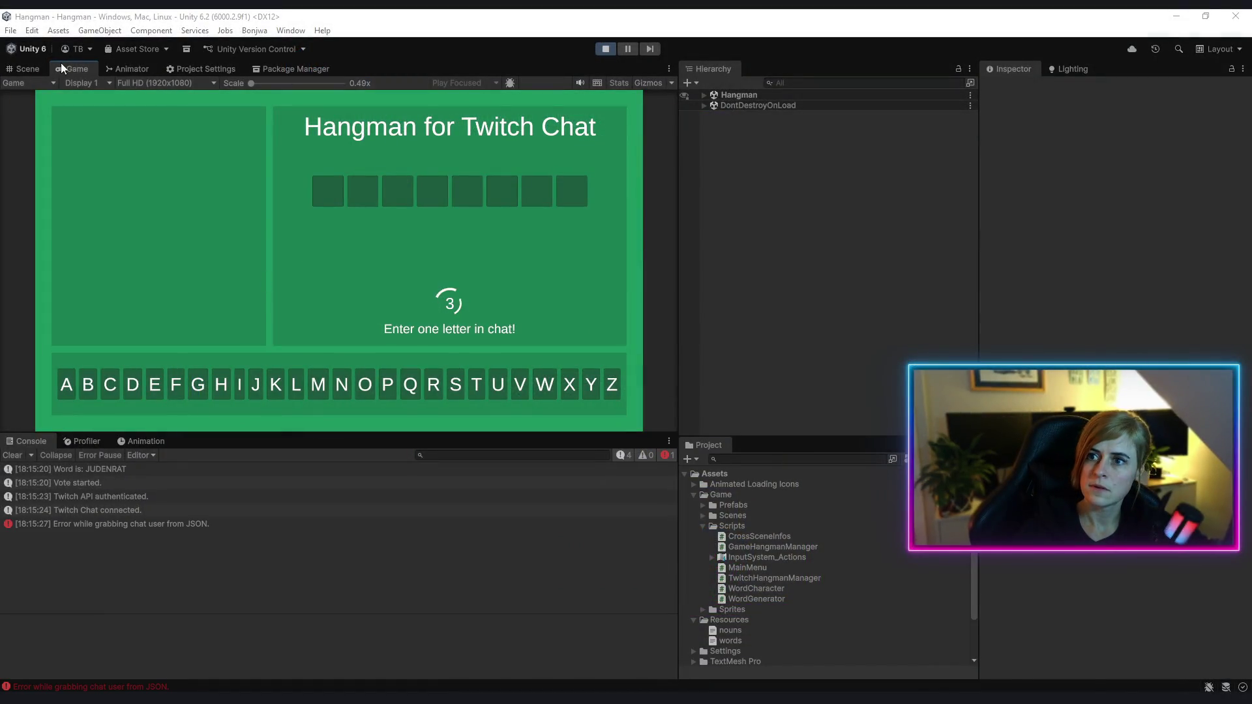
pyautogui.click(196, 524)
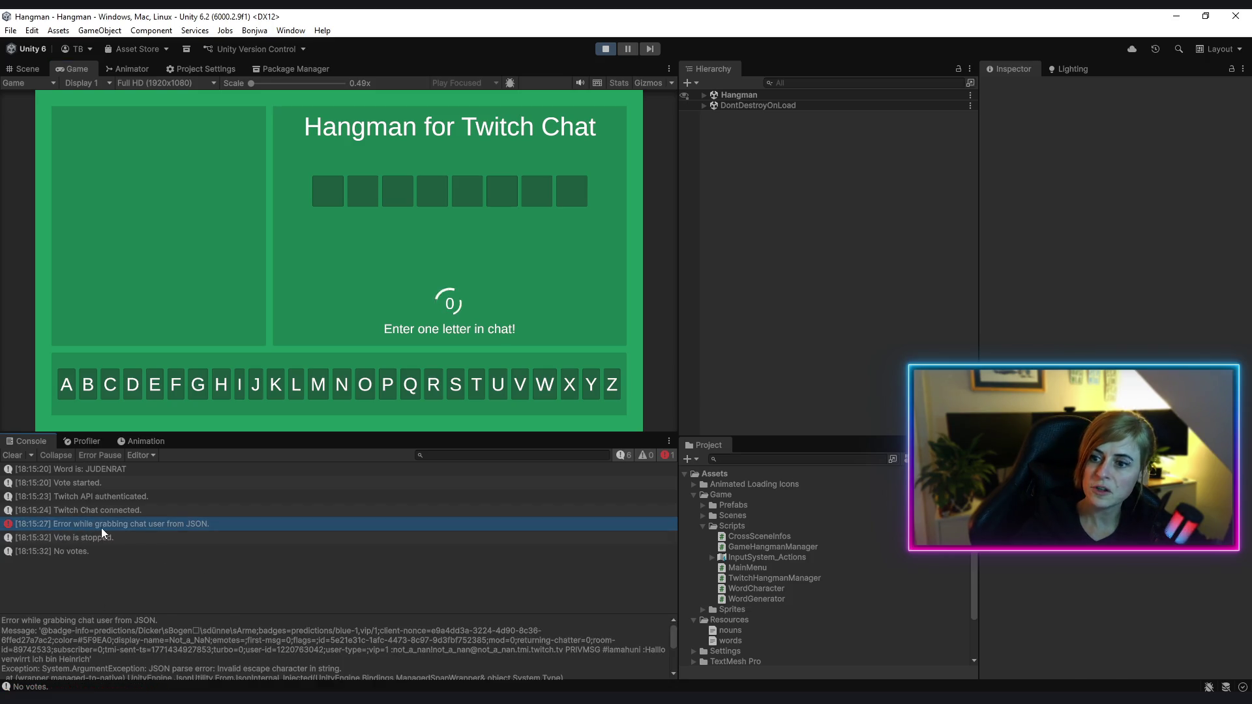
pyautogui.doubleClick(178, 524)
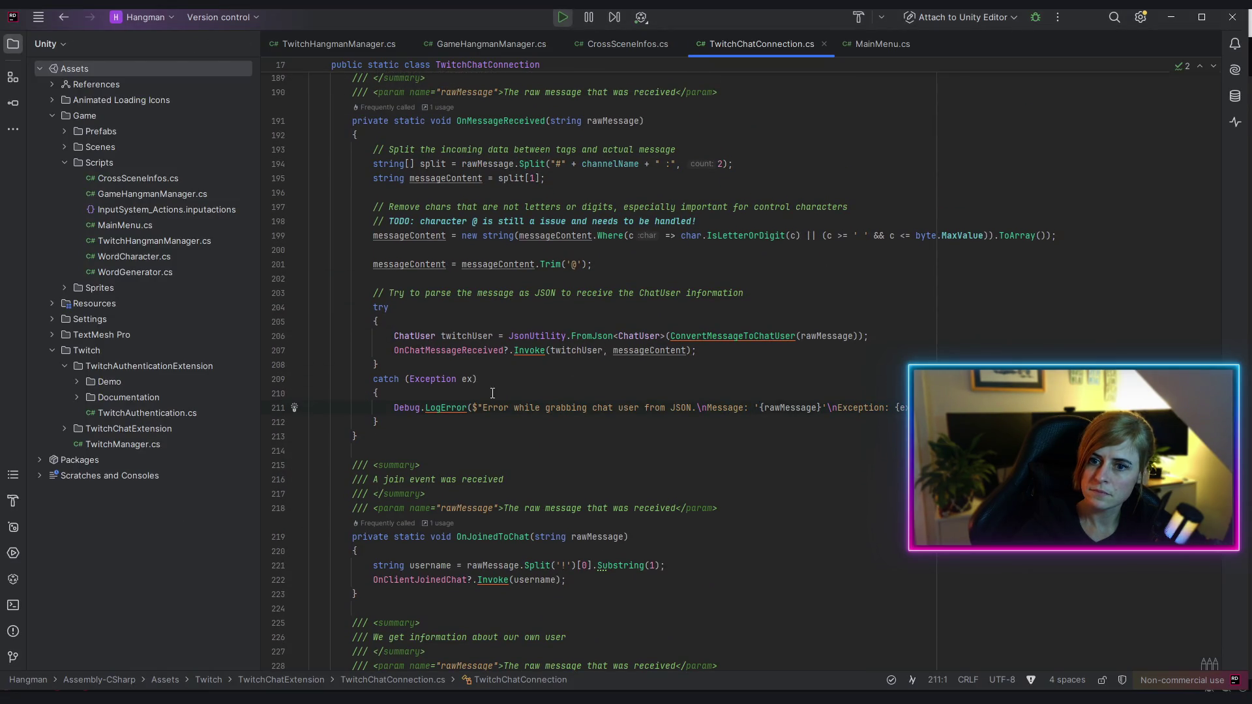
# Check the Trim('@') line 201, then return to the running Hangman game in Unity
pyautogui.click(420, 264)
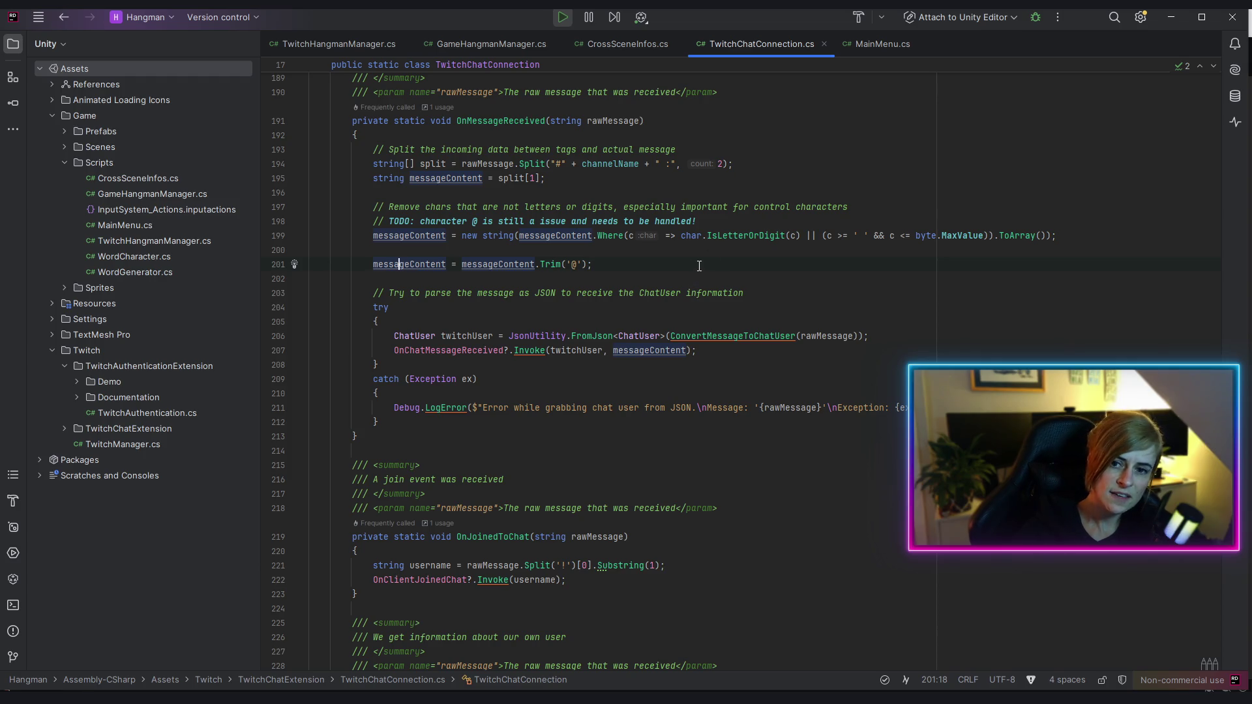
pyautogui.hotkey('alt', 'Tab')
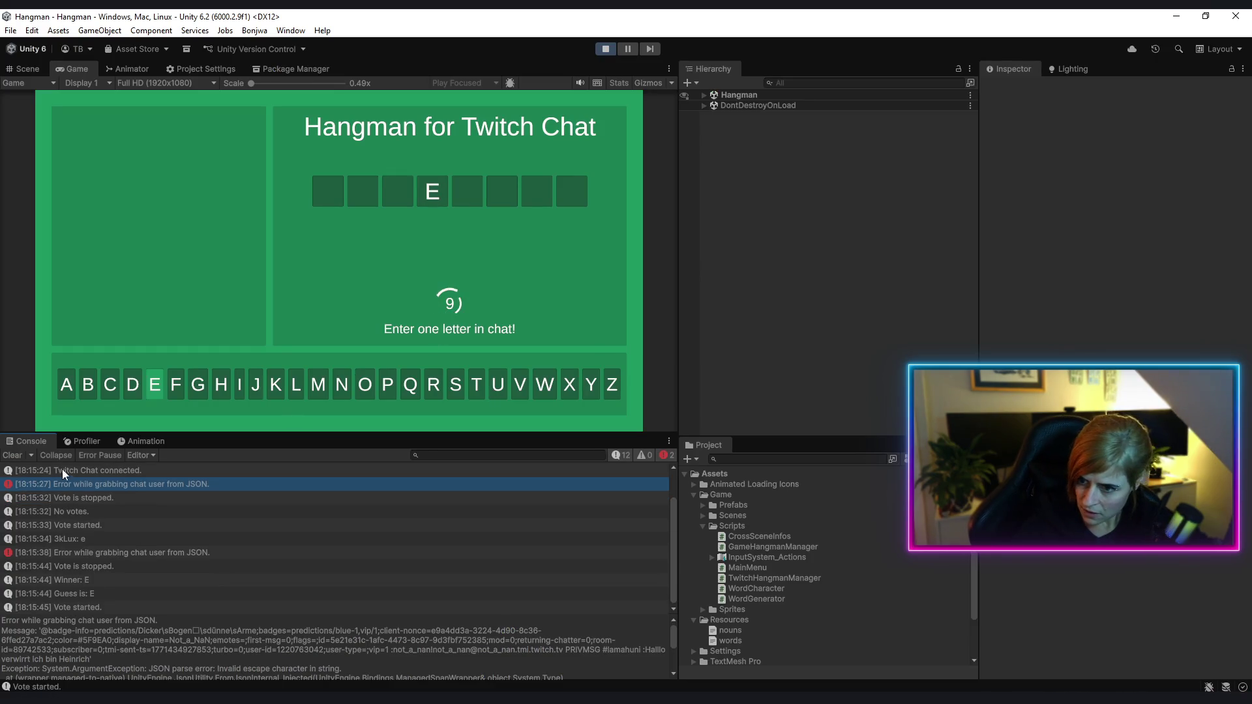
# Watch chat play Hangman rounds, then maximize the Game view to fill the editor
pyautogui.moveTo(42, 631); pyautogui.dragTo(139, 636)
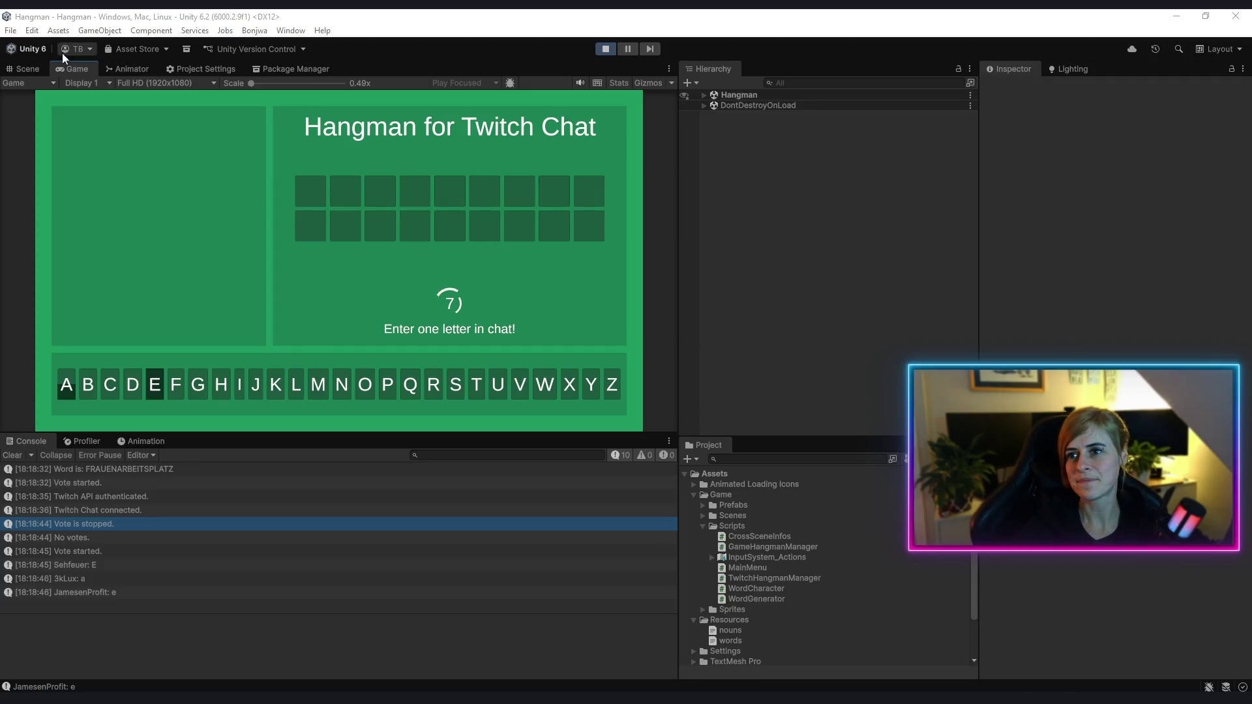
pyautogui.rightClick(74, 68)
pyautogui.click(98, 110)
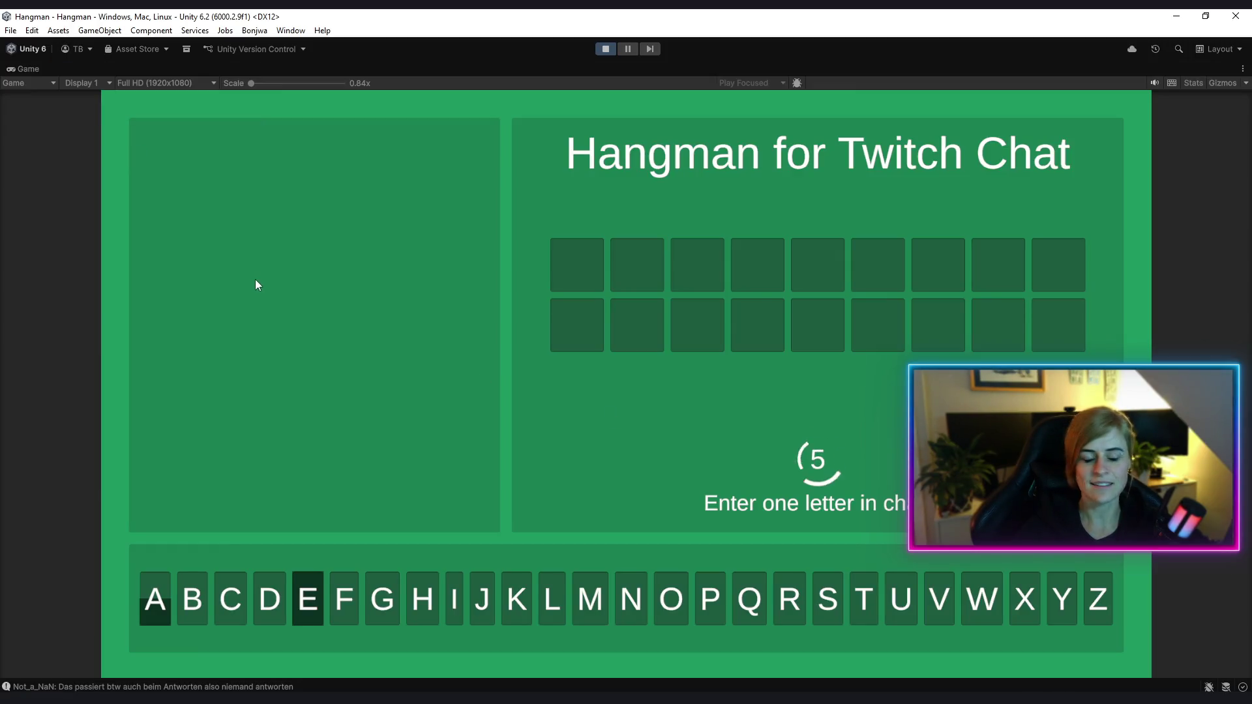
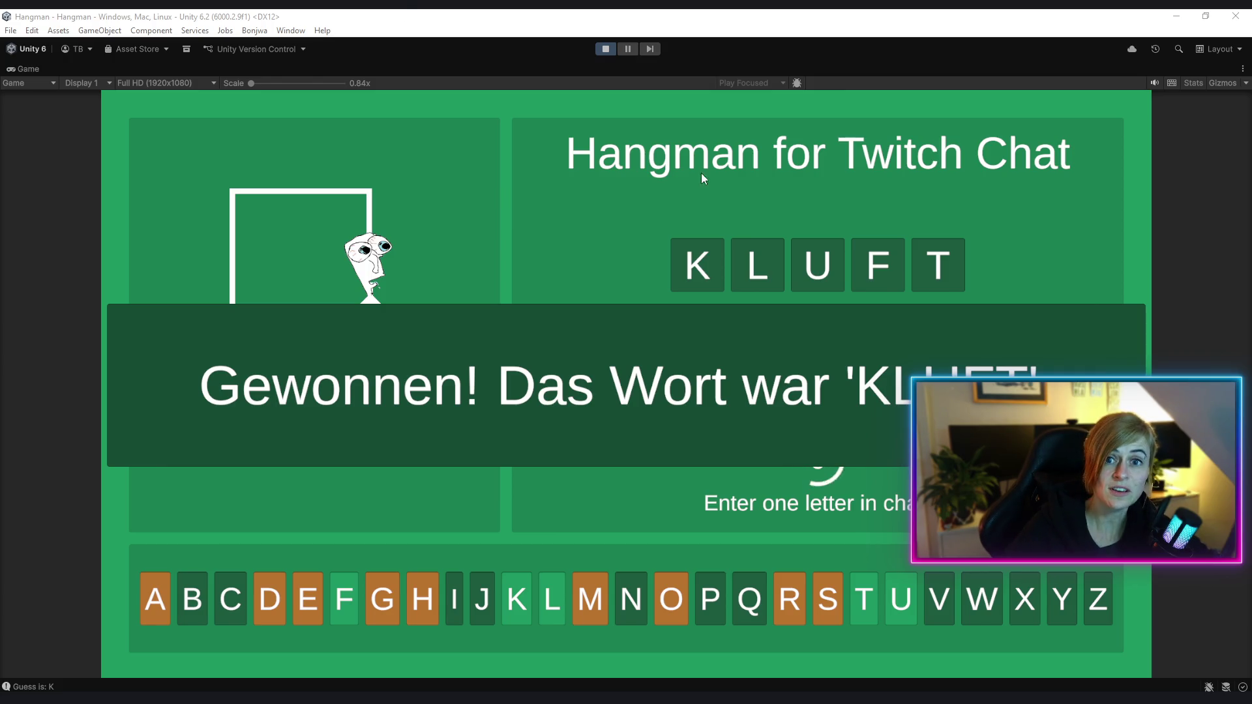
# Exit Play mode after winning 'KLUFT', returning to the MainMenu scene in edit mode
pyautogui.click(606, 50)
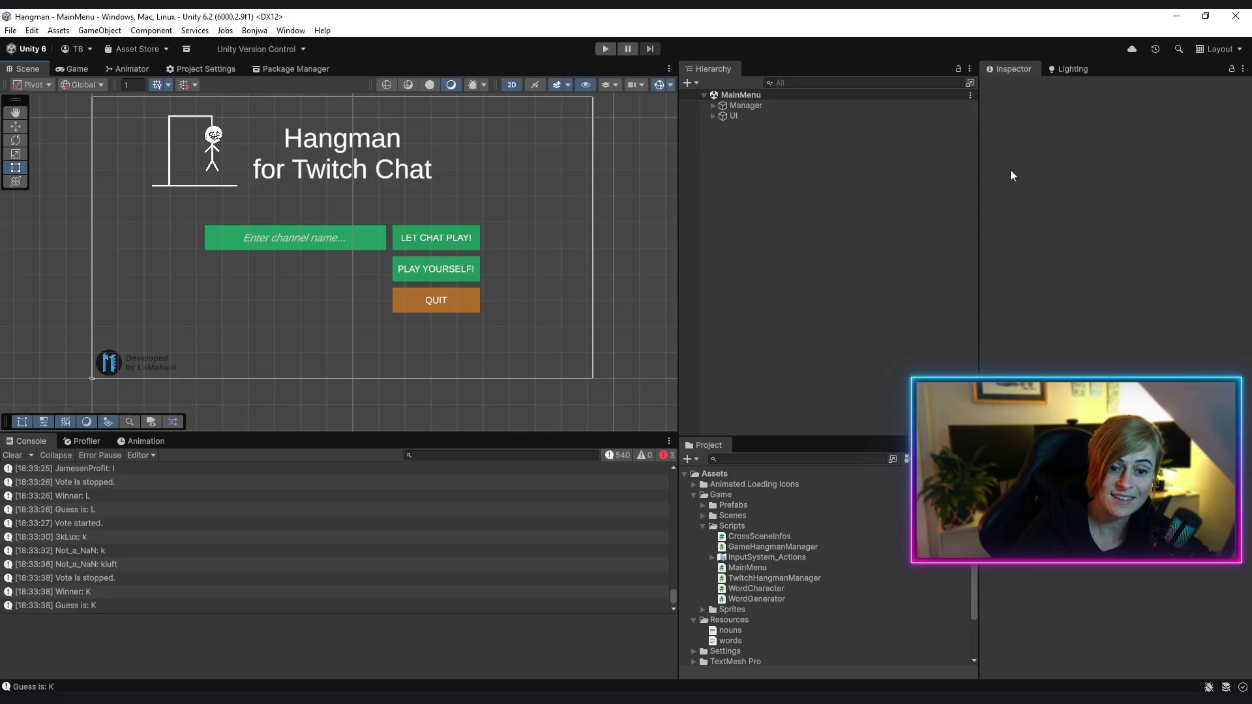